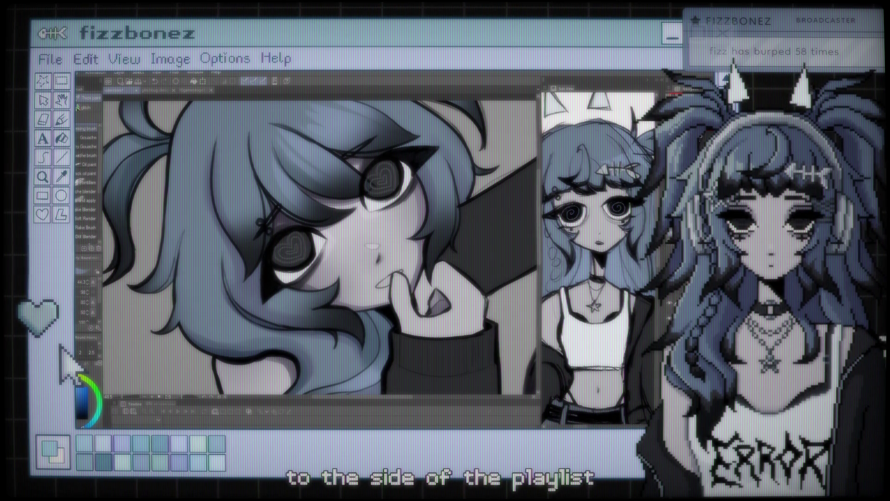
Adjust the zoom on the girl's face and hair and switch to the Eraser with E
scroll(340, 178, "down", 2)
scroll(340, 178, "up", 1)
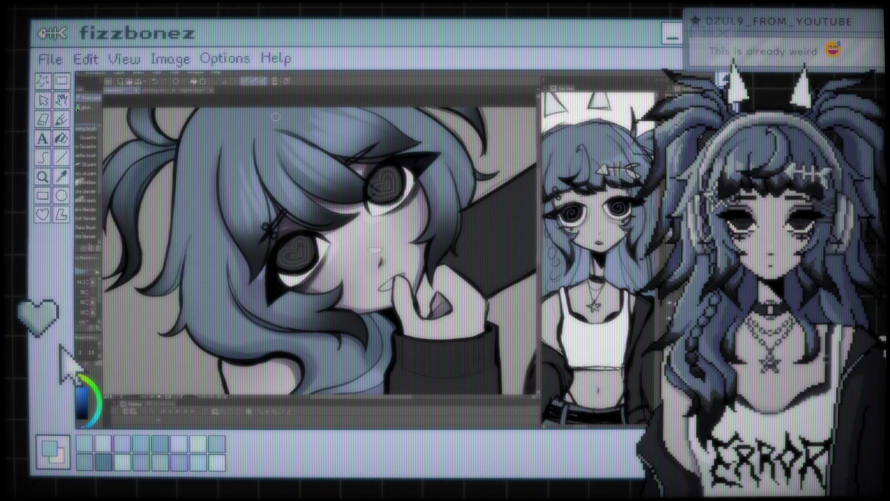
key("e")
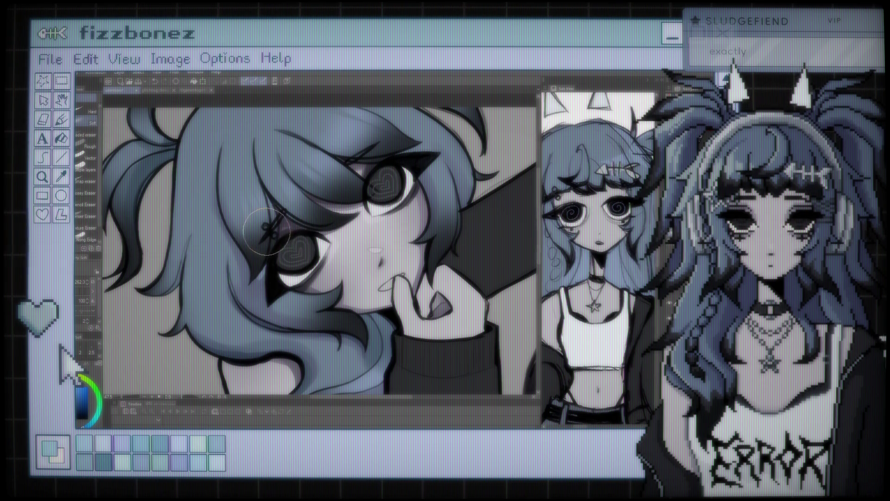
scroll(266, 231, "down", 3)
scroll(405, 173, "up", 2)
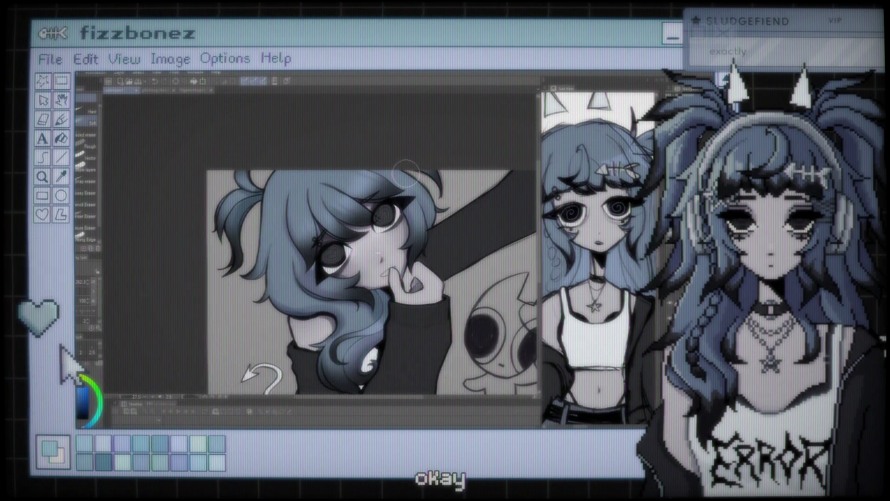
scroll(375, 186, "up", 2)
scroll(347, 199, "up", 2)
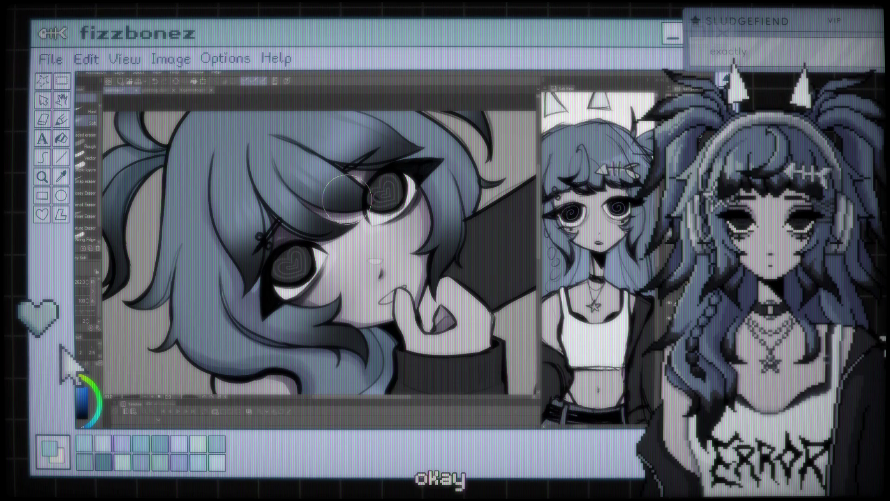
scroll(346, 200, "up", 1)
scroll(324, 195, "down", 1)
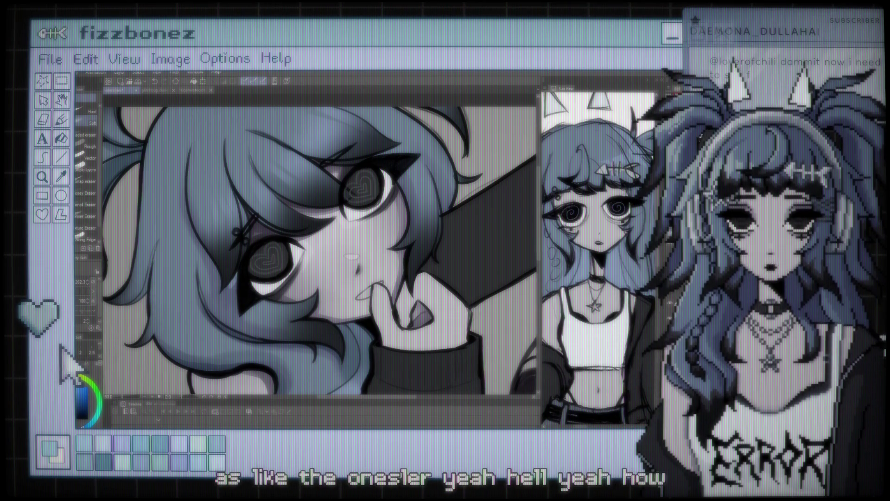
scroll(348, 264, "down", 3)
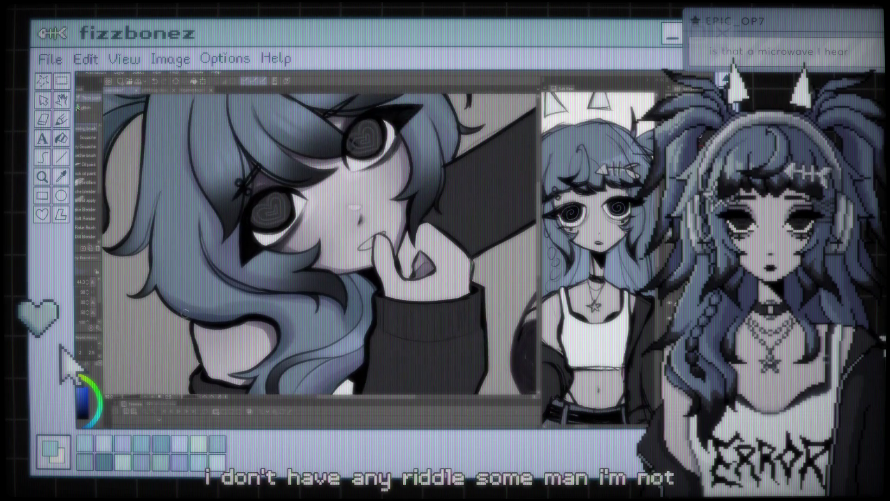
Zoom in on the girl's face to resume painting the hair with the Gouache brush
scroll(286, 303, "up", 2)
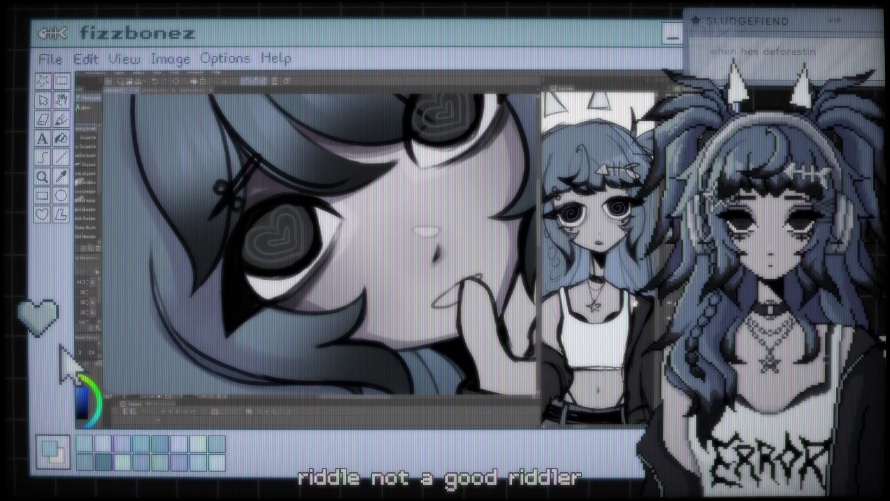
left_click_drag(503, 289, 428, 269)
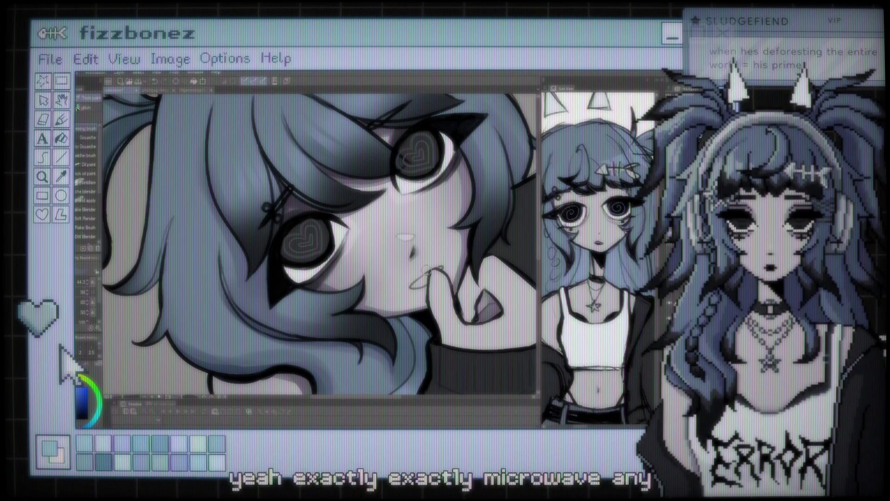
scroll(329, 247, "down", 2)
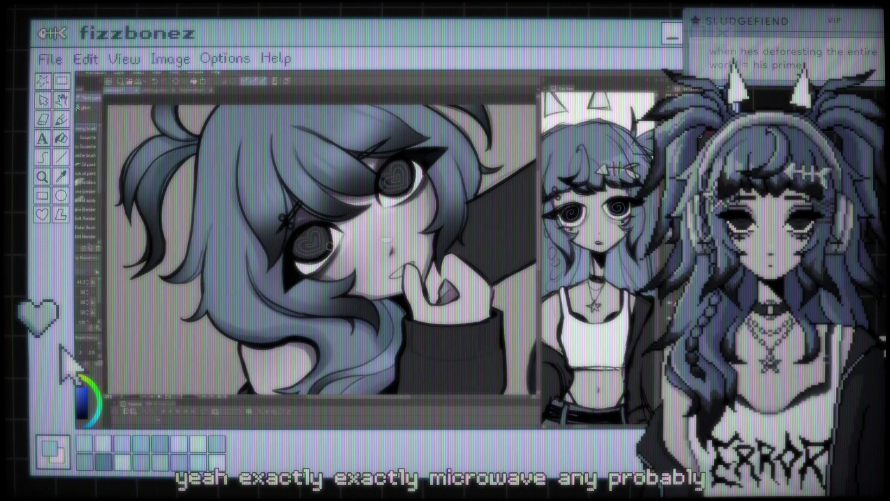
scroll(329, 247, "down", 2)
scroll(330, 246, "down", 2)
scroll(330, 247, "down", 2)
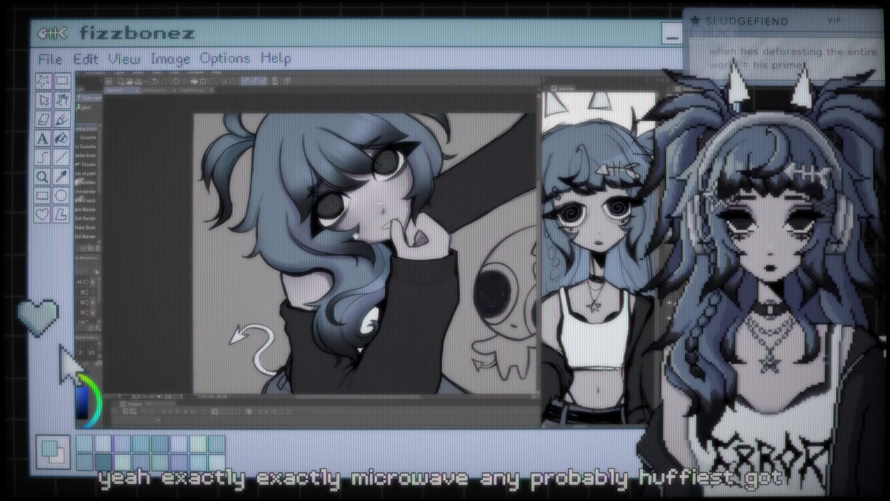
scroll(213, 360, "up", 2)
scroll(213, 359, "up", 1)
scroll(213, 360, "up", 1)
scroll(396, 213, "up", 1)
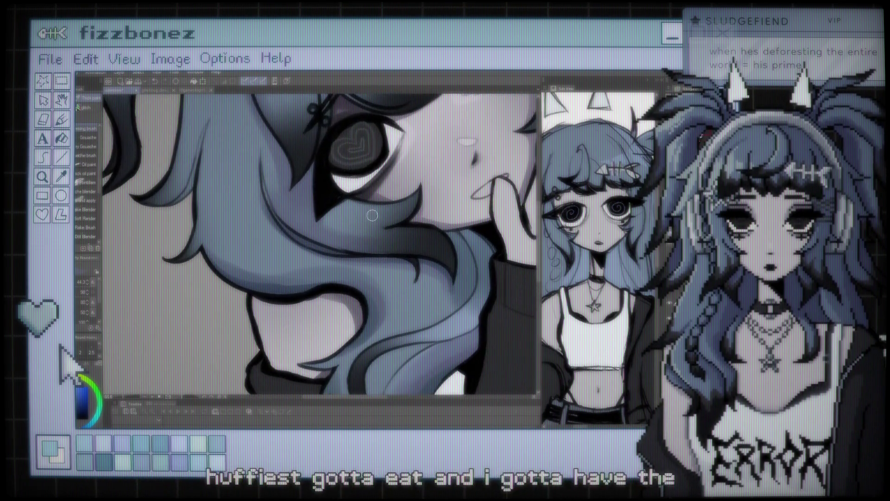
scroll(396, 213, "up", 1)
scroll(396, 213, "up", 1)
scroll(396, 213, "up", 1)
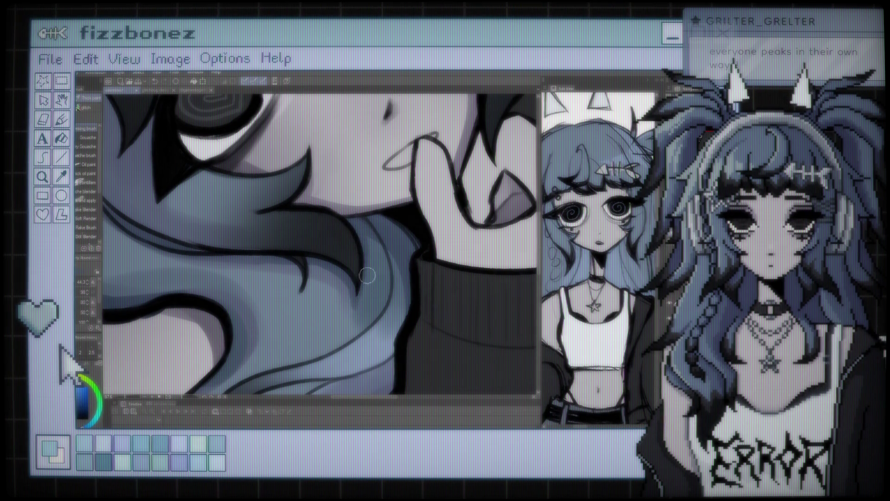
scroll(334, 132, "down", 6)
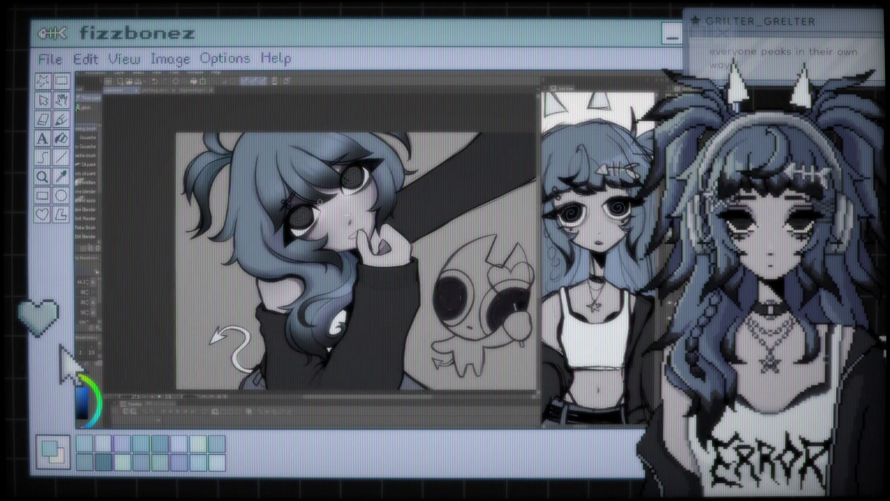
Zoom in on the blue hair and paint one dark shading stroke curving down through it
scroll(298, 190, "up", 6)
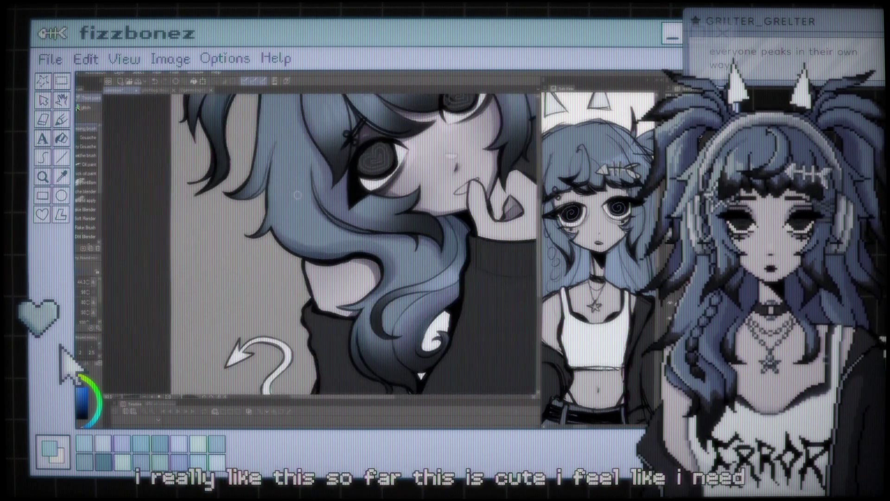
scroll(318, 252, "up", 3)
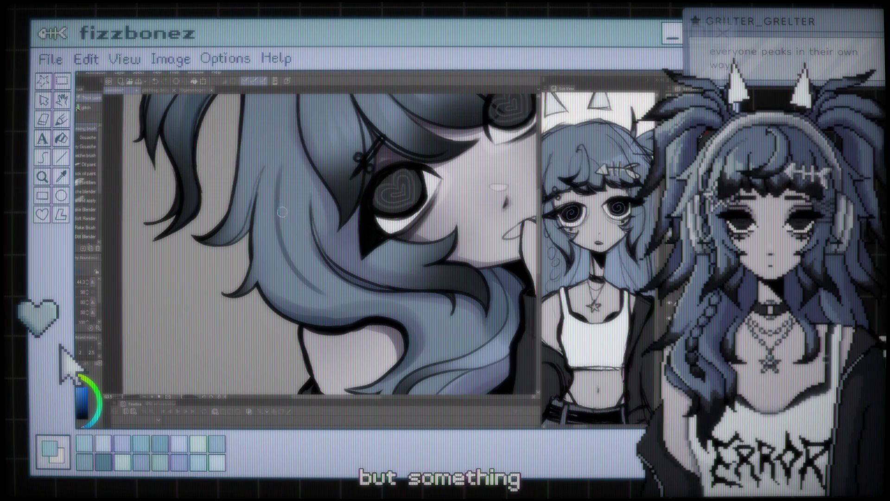
left_click_drag(266, 171, 328, 267)
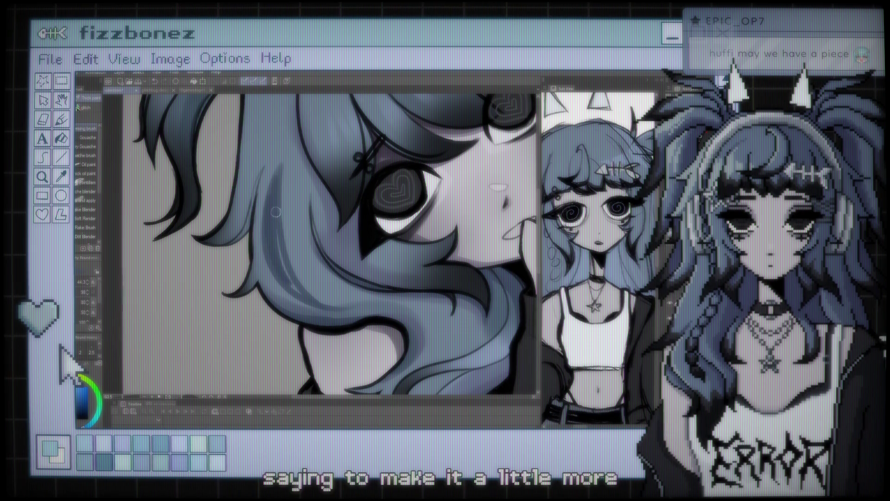
scroll(397, 215, "down", 5)
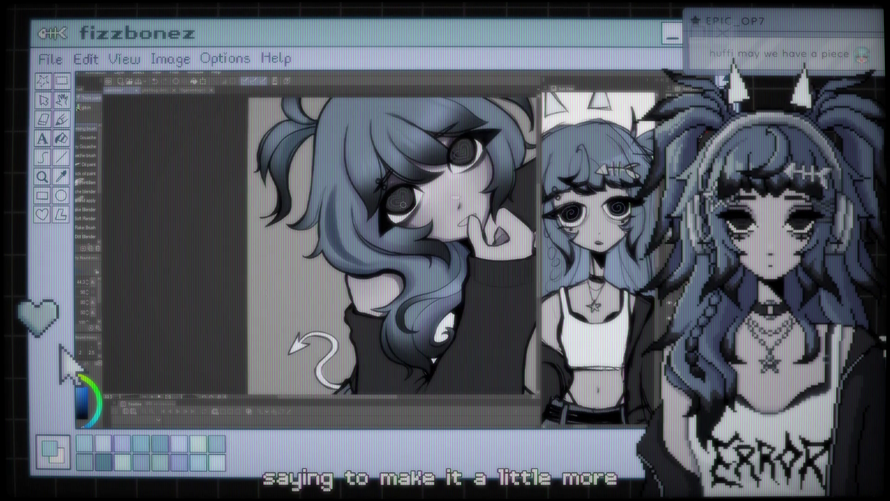
scroll(254, 235, "up", 3)
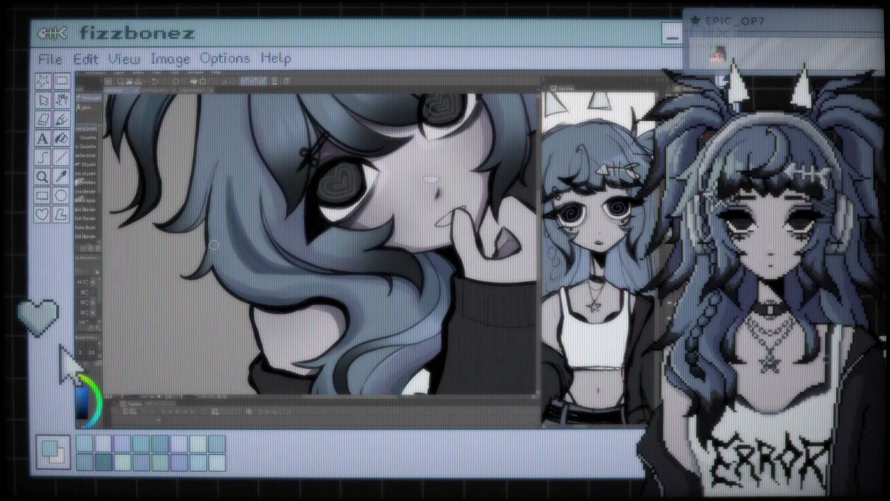
scroll(213, 244, "down", 2)
scroll(266, 241, "down", 4)
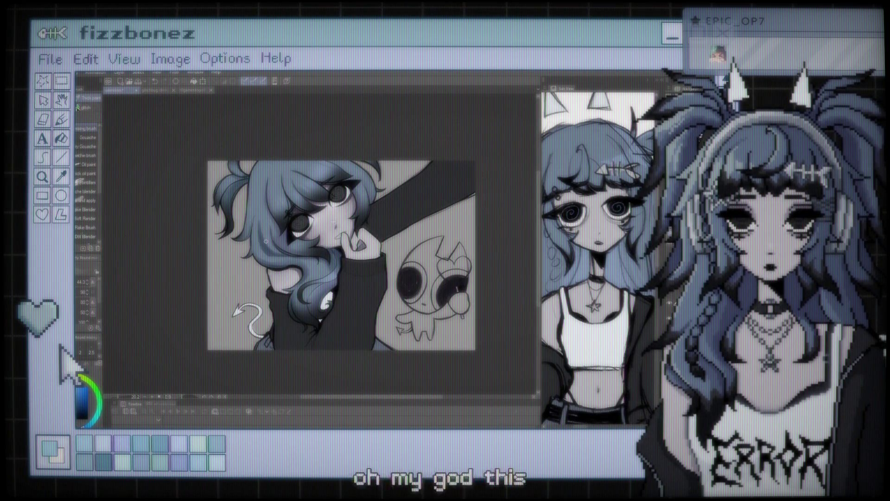
Zoom out to check the whole illustration, zoom back in on the eye, and switch to the Eraser
scroll(266, 241, "up", 1)
scroll(292, 254, "up", 1)
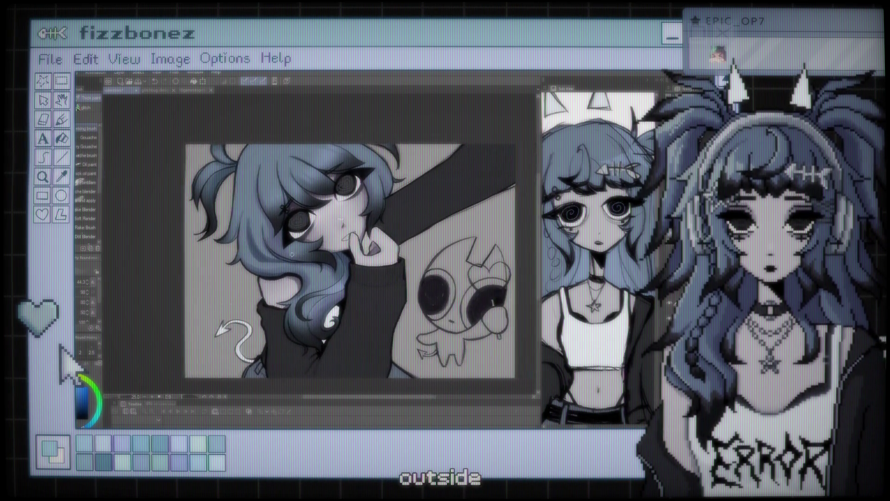
scroll(291, 254, "up", 2)
scroll(315, 228, "up", 2)
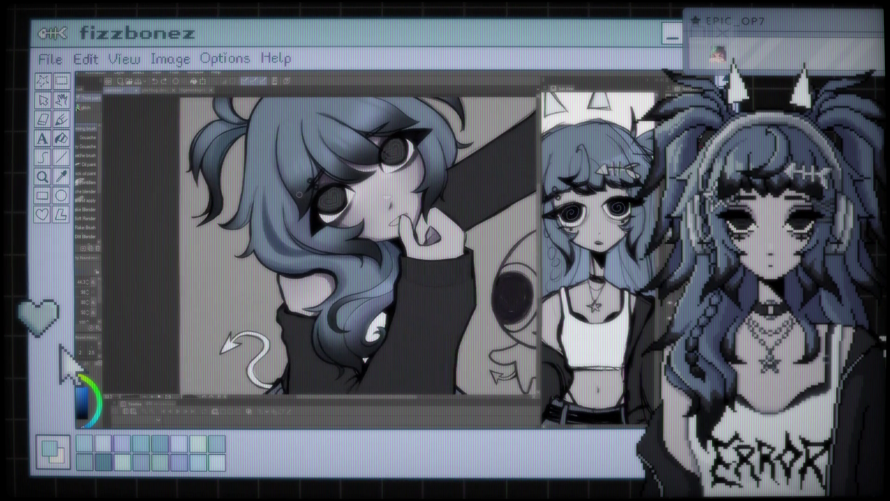
scroll(286, 214, "up", 3)
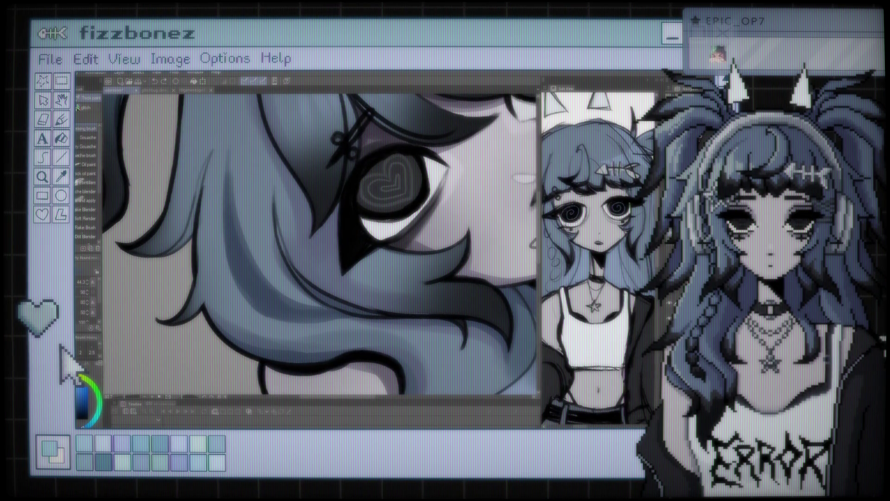
key("e")
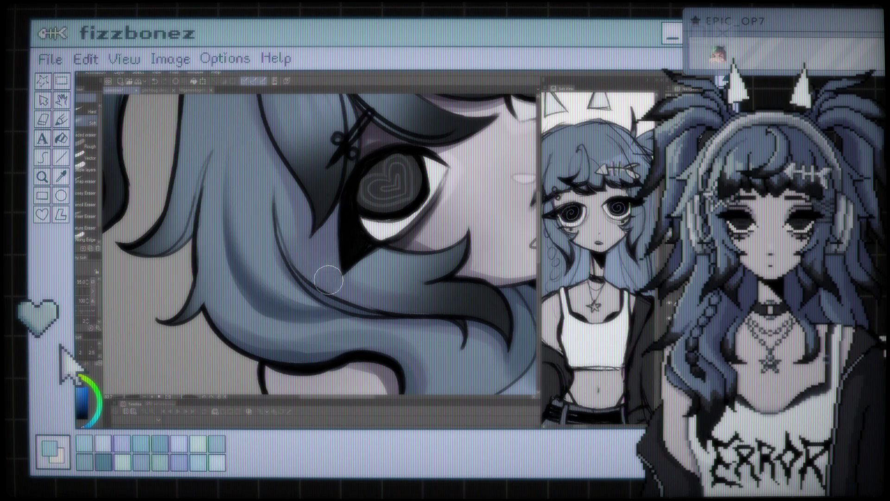
scroll(319, 273, "down", 5)
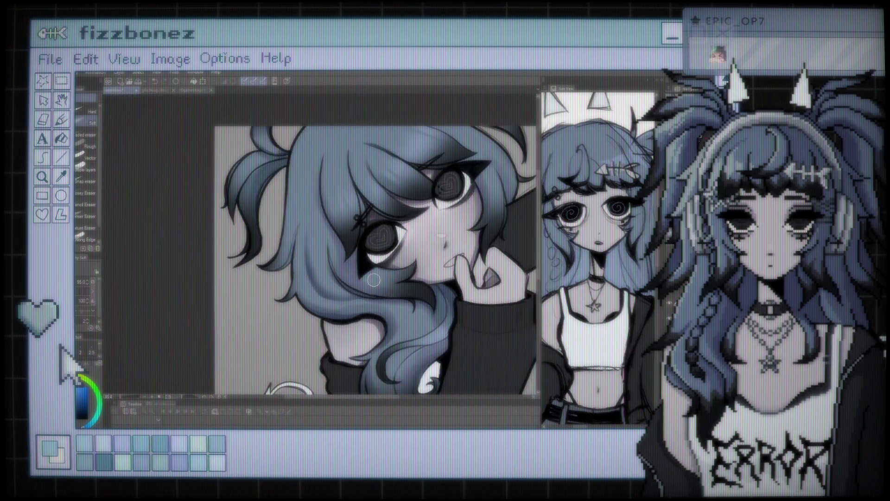
scroll(319, 274, "up", 3)
Zoom out and back to review the whole picture while rendering the hair and face shading
scroll(319, 273, "up", 2)
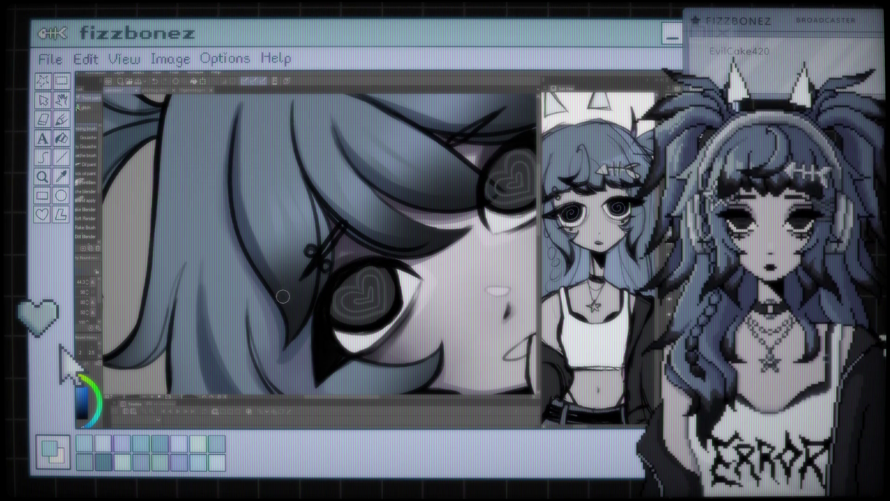
scroll(292, 354, "down", 3)
scroll(297, 325, "down", 1)
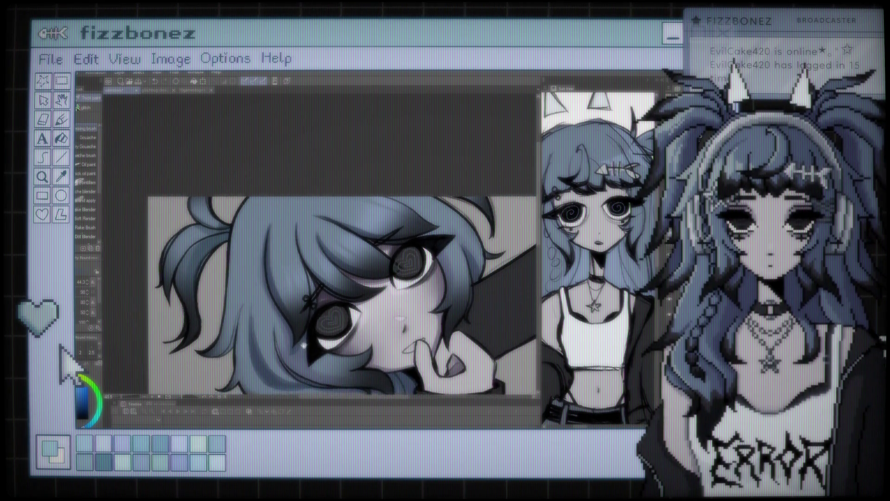
scroll(301, 301, "down", 1)
scroll(297, 290, "down", 1)
scroll(283, 287, "down", 1)
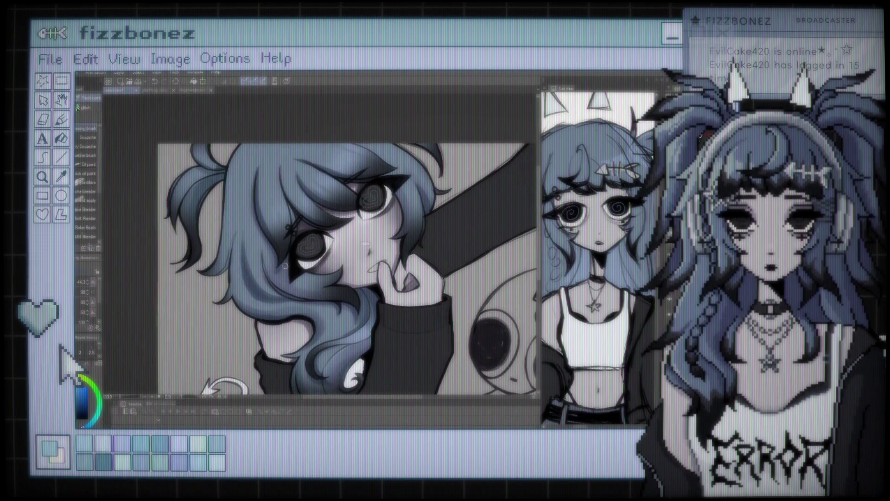
scroll(265, 285, "down", 1)
scroll(249, 282, "down", 1)
scroll(249, 282, "up", 2)
scroll(269, 285, "down", 2)
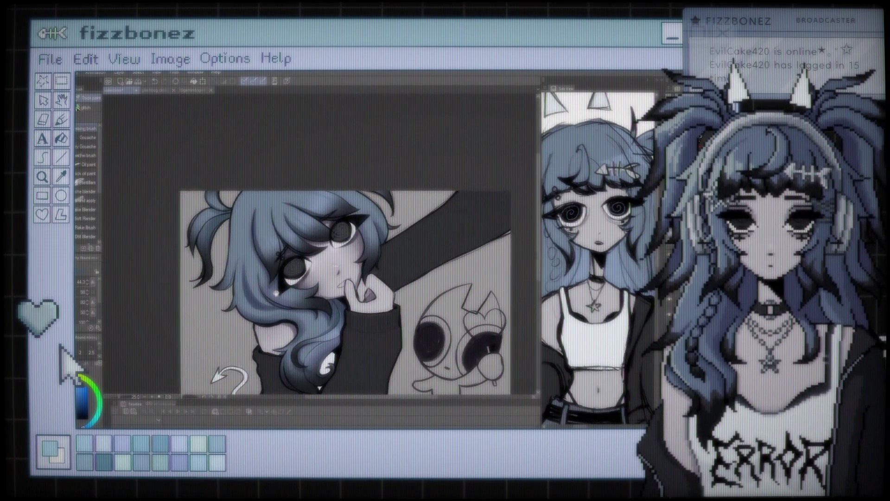
scroll(287, 278, "up", 1)
scroll(315, 259, "up", 1)
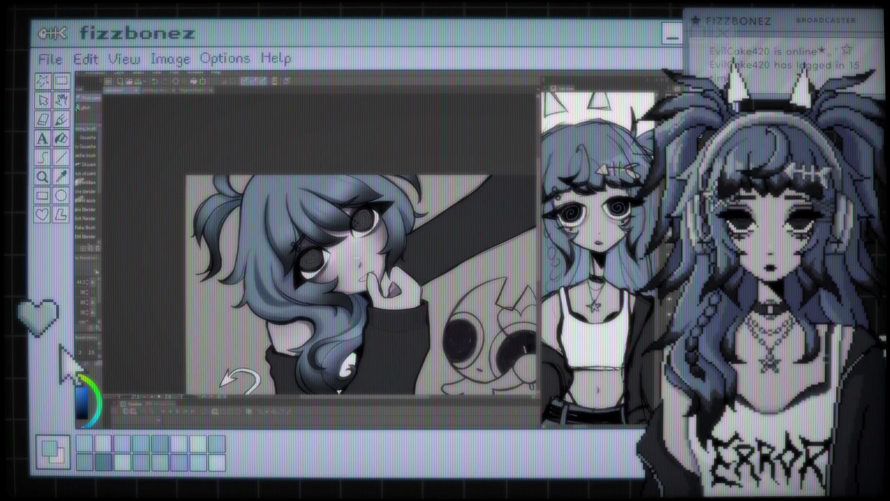
scroll(334, 241, "up", 1)
scroll(348, 223, "up", 2)
scroll(346, 224, "down", 1)
scroll(342, 225, "down", 1)
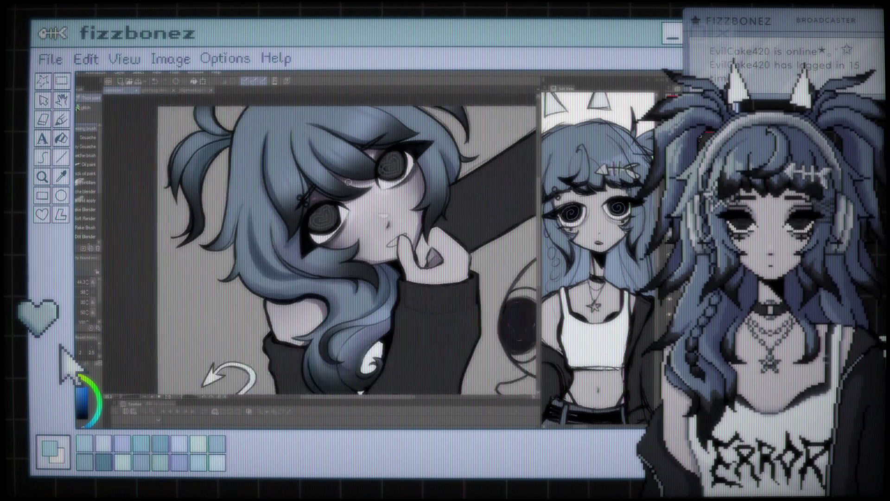
scroll(338, 228, "down", 1)
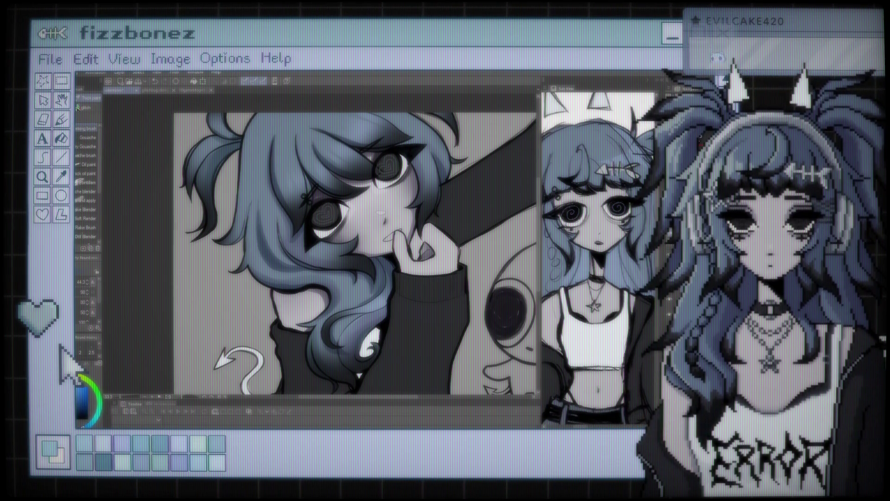
Zoom in close on the girl's face and hair to keep blending the shading
scroll(506, 222, "up", 1)
scroll(505, 223, "up", 1)
scroll(505, 223, "up", 1)
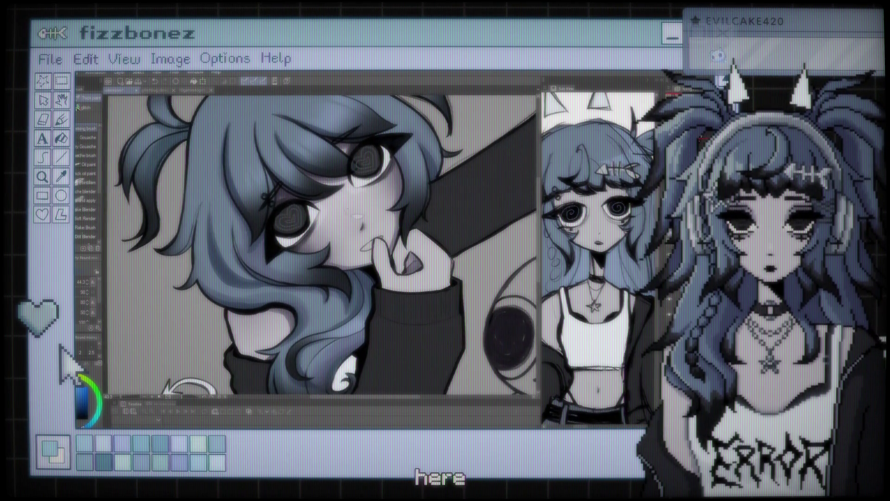
scroll(506, 223, "up", 1)
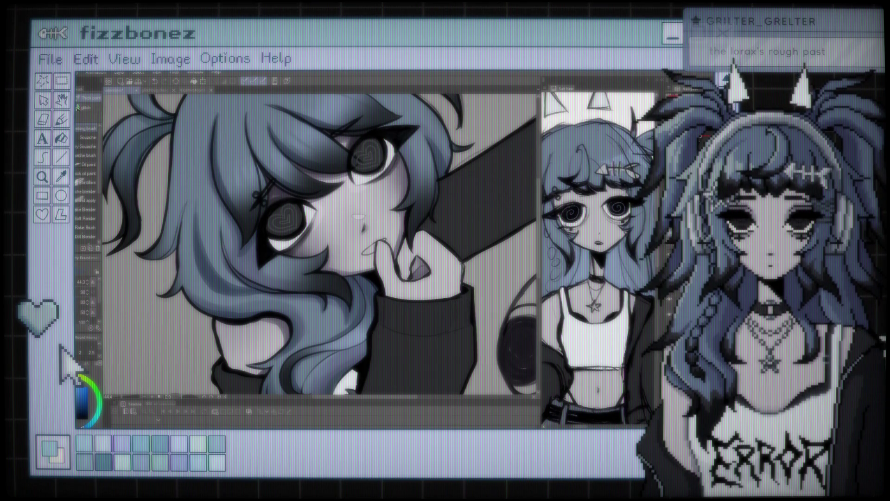
left_click_drag(321, 276, 357, 183)
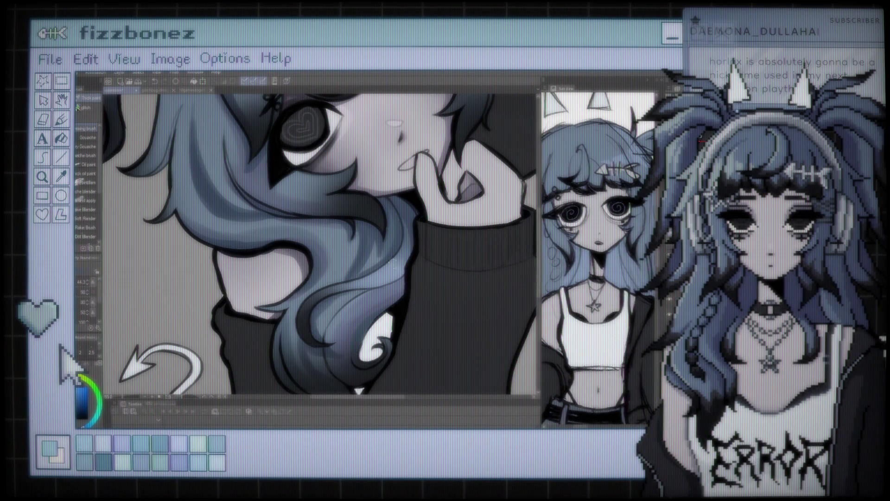
Zoom out to the whole illustration, then back in on the hair lock over the sweater
scroll(320, 246, "down", 3)
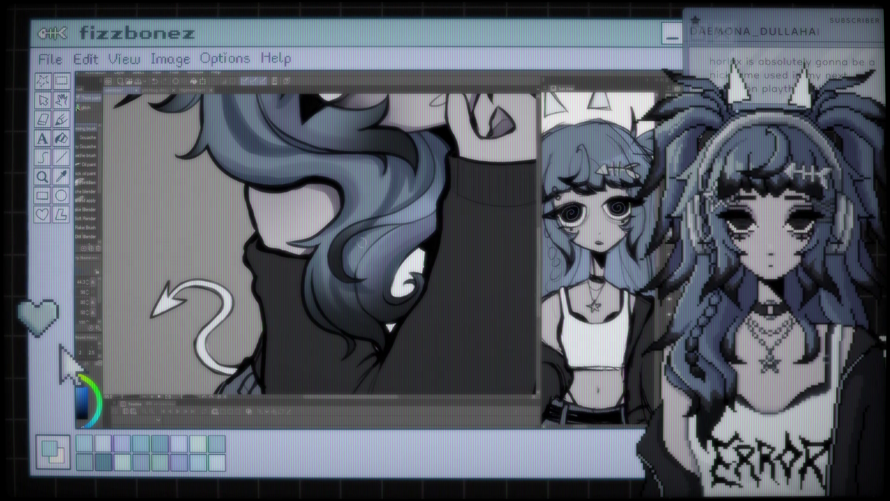
key("ctrl+minus")
key("ctrl+minus")
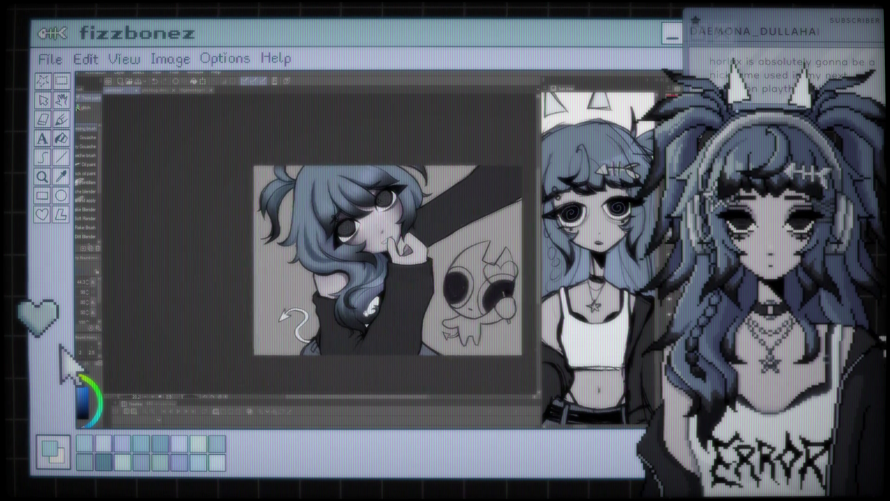
key("ctrl+minus")
key("ctrl+plus")
key("ctrl+plus")
key("ctrl+plus")
key("ctrl+plus")
key("ctrl+minus")
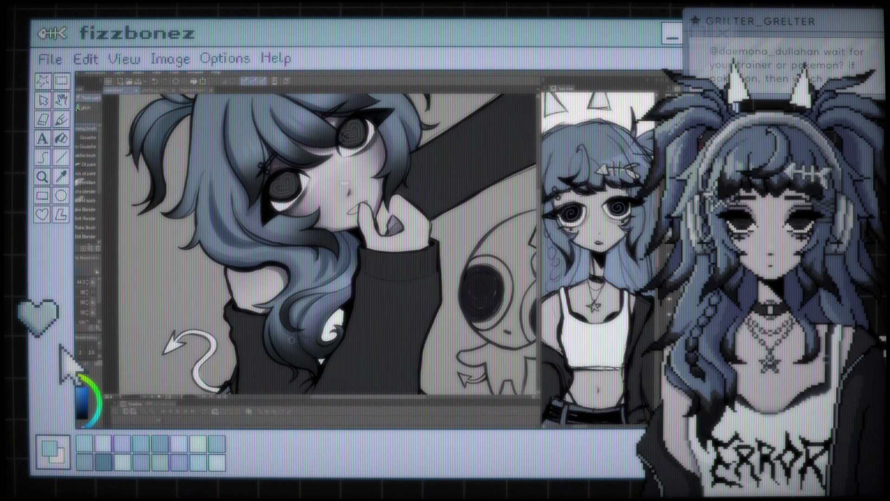
scroll(340, 348, "down", 5)
scroll(330, 341, "up", 6)
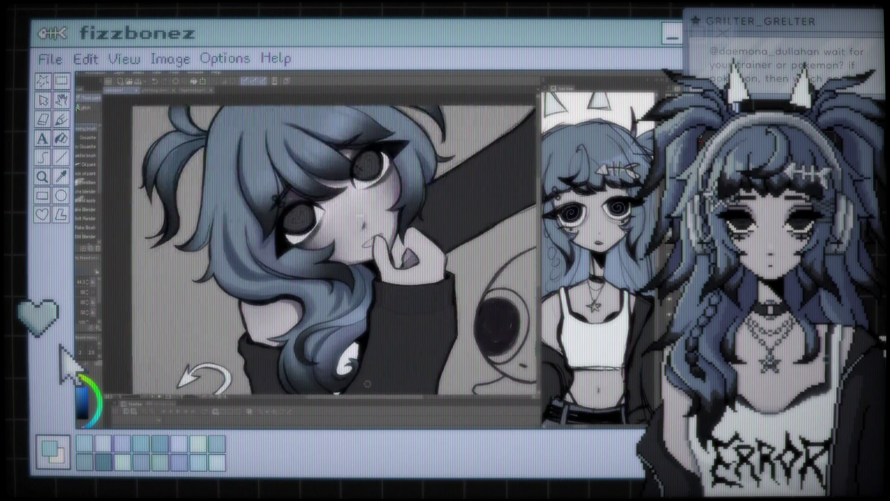
scroll(317, 335, "up", 3)
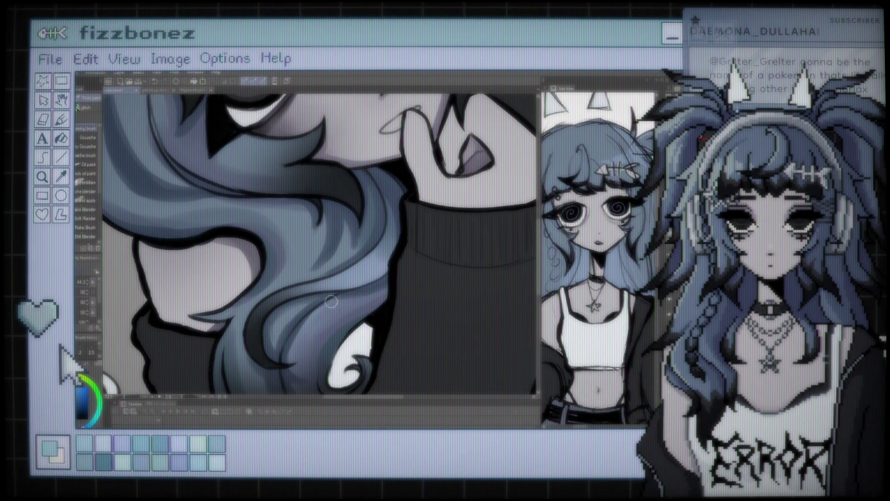
Zoom around the hair strands near the hand and sleeve while polishing their shading
scroll(342, 286, "down", 1)
scroll(357, 301, "down", 2)
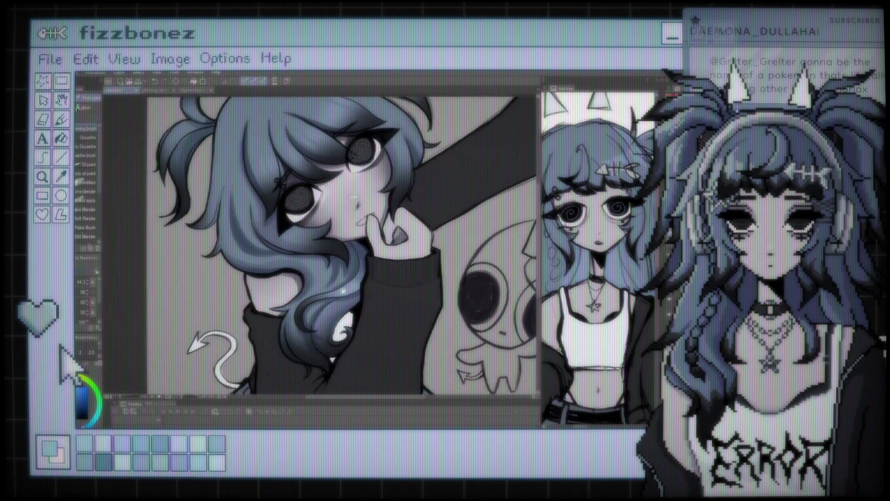
scroll(373, 319, "down", 1)
scroll(366, 267, "down", 2)
scroll(367, 266, "down", 1)
scroll(367, 267, "down", 1)
scroll(366, 266, "down", 1)
scroll(367, 288, "up", 2)
scroll(367, 288, "up", 2)
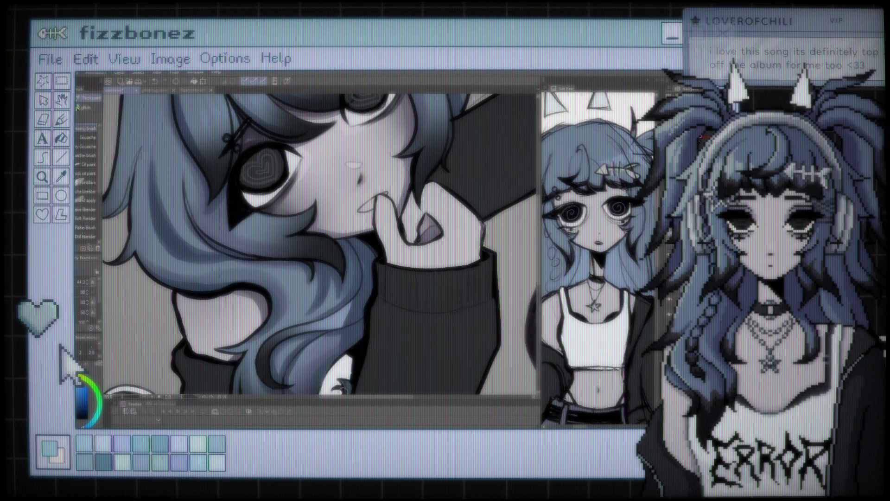
scroll(351, 249, "down", 5)
scroll(351, 249, "up", 3)
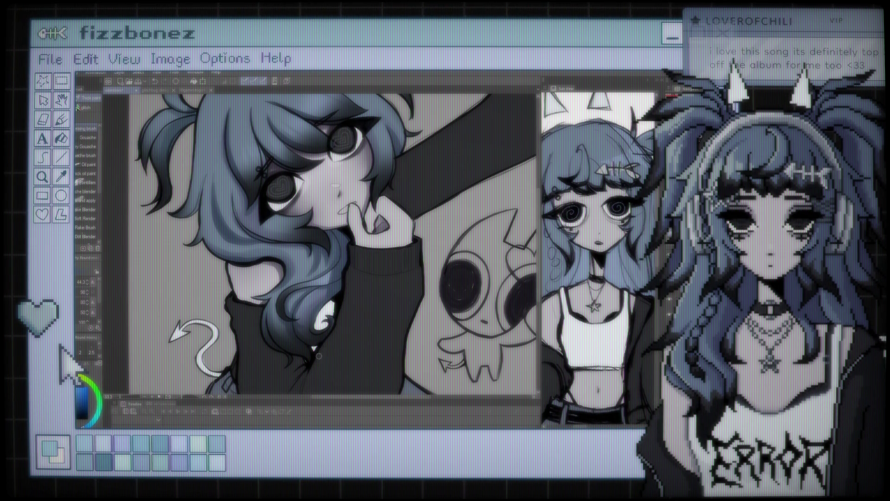
scroll(319, 356, "down", 2)
scroll(319, 357, "down", 2)
scroll(319, 356, "down", 1)
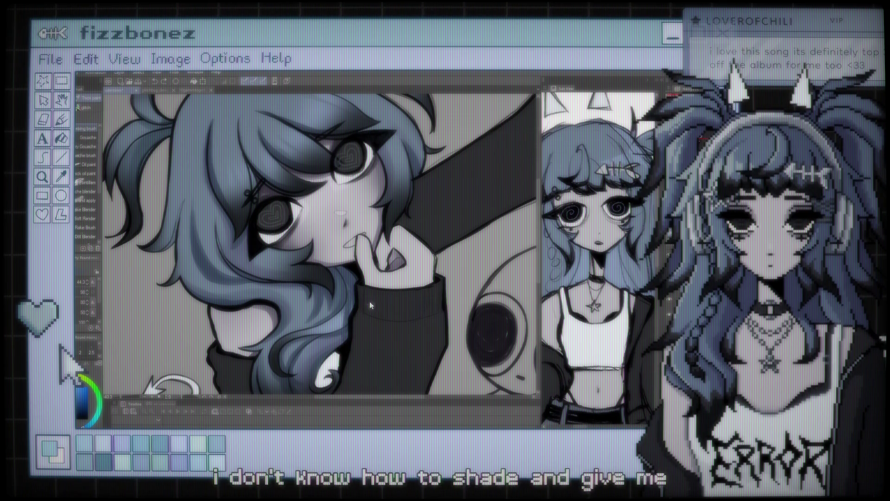
scroll(370, 305, "down", 1)
scroll(370, 305, "down", 1)
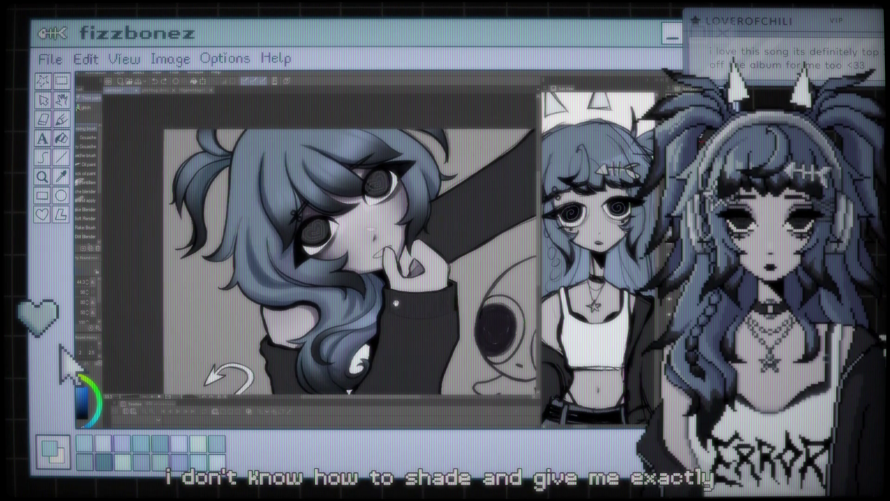
scroll(362, 266, "up", 2)
scroll(362, 267, "up", 1)
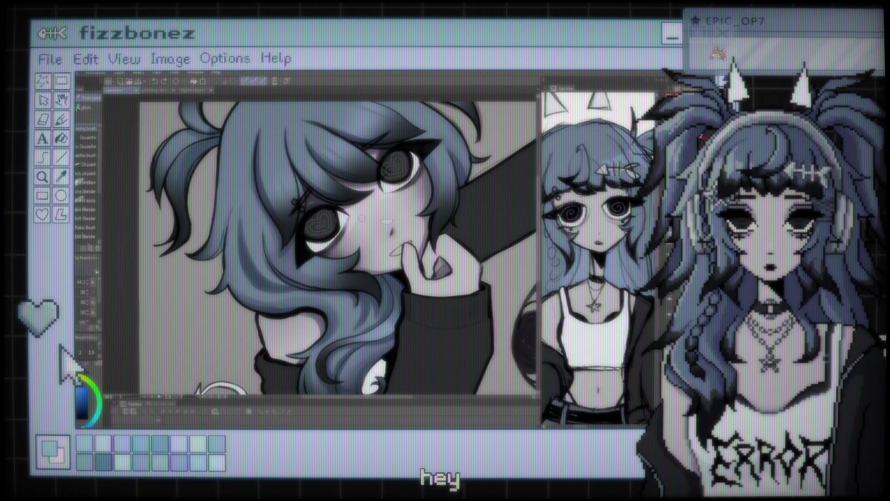
scroll(316, 232, "down", 2)
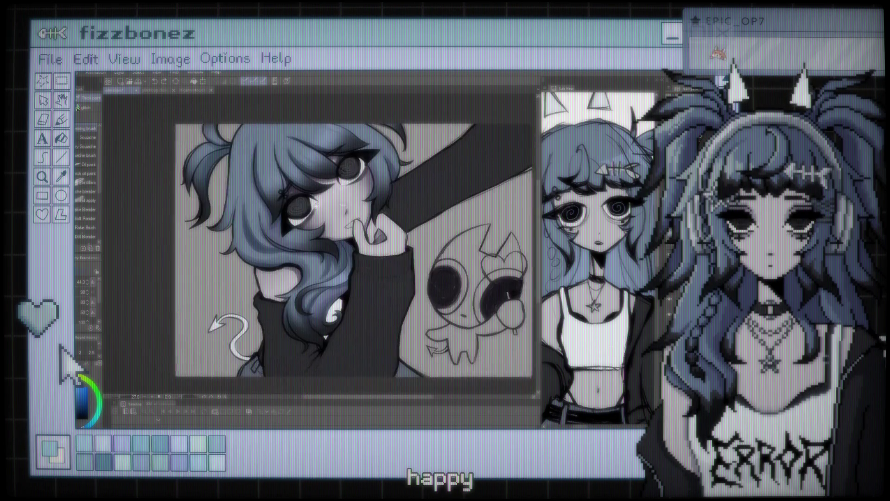
Pan to show the creature beside her, then switch to the Eraser and freehand lasso (M)
left_click_drag(317, 232, 312, 272)
scroll(312, 273, "up", 2)
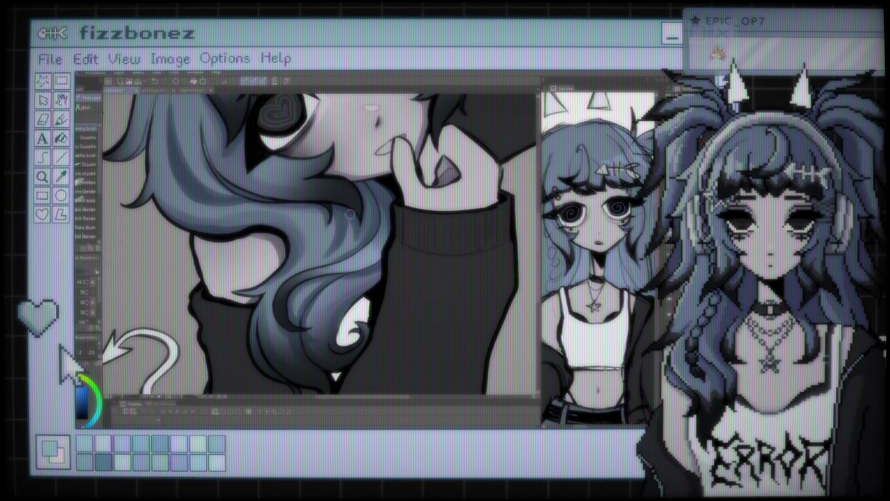
scroll(341, 207, "up", 2)
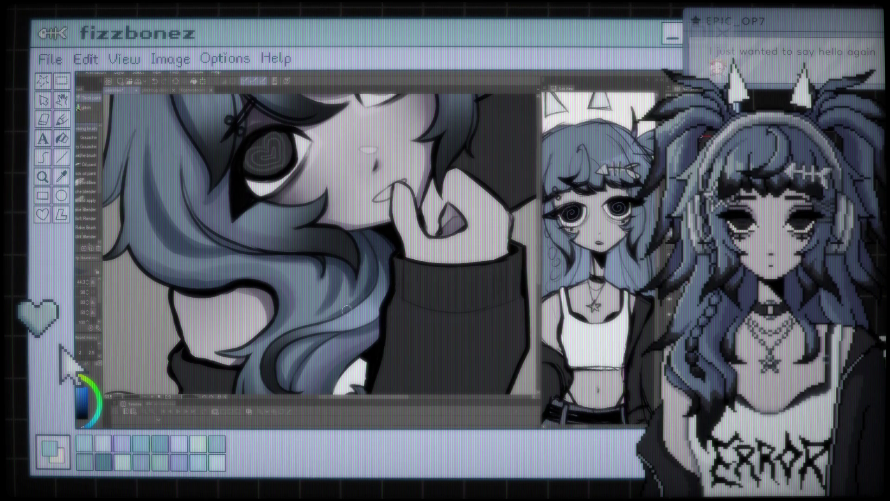
scroll(346, 277, "down", 4)
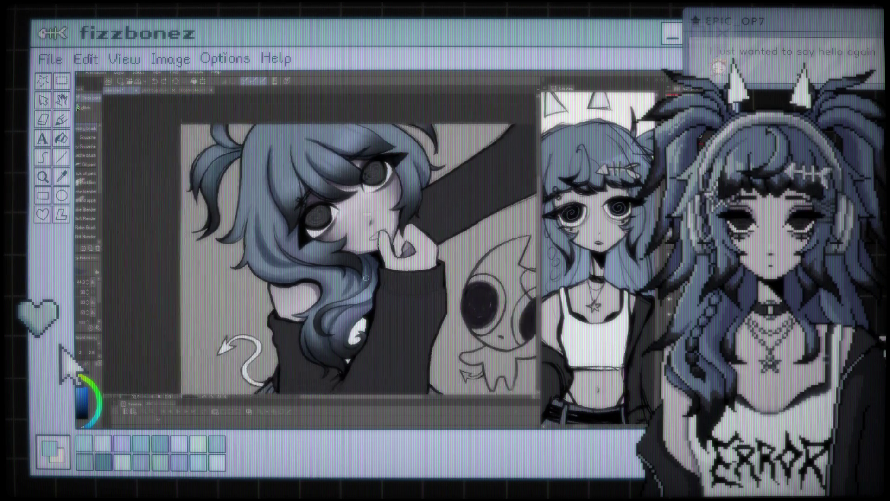
scroll(379, 252, "up", 1)
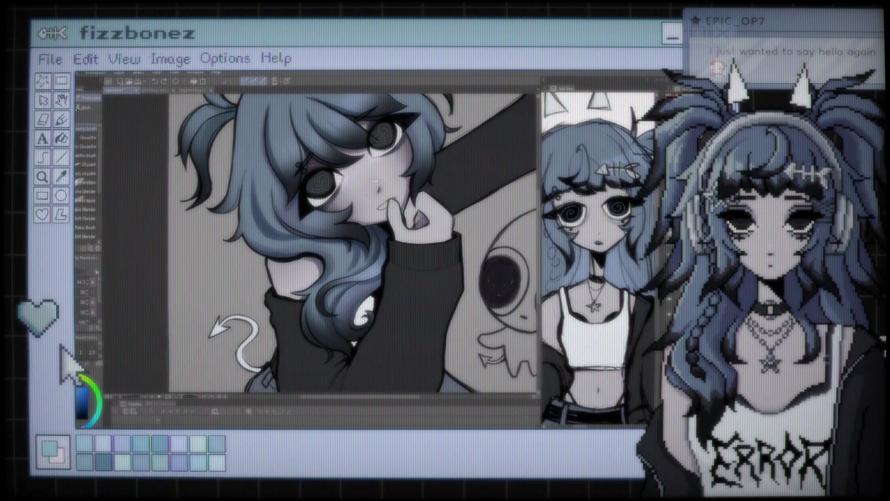
key("e")
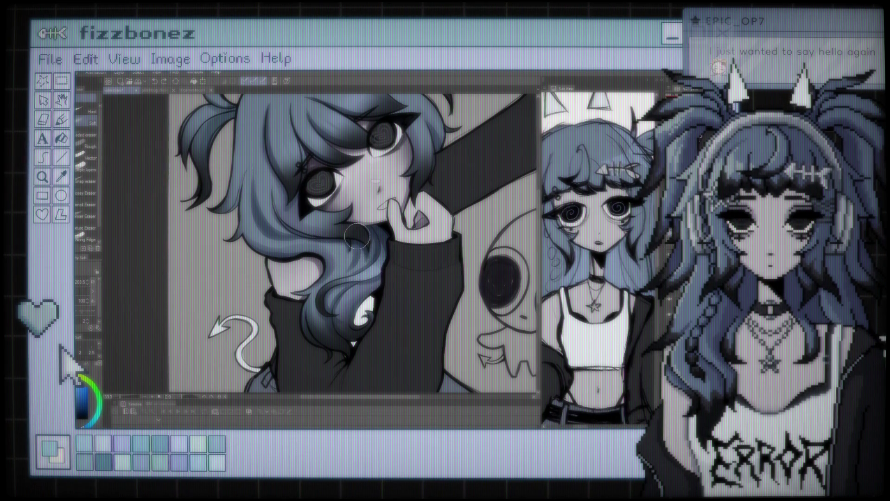
key("m")
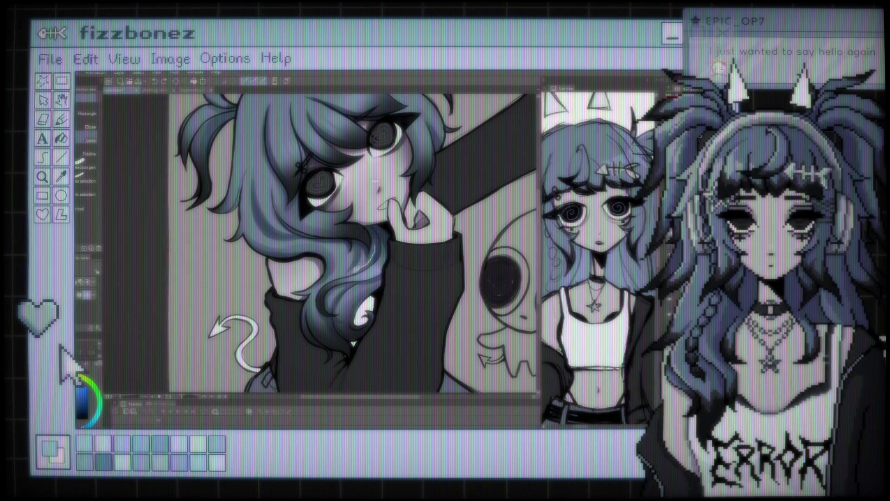
Lasso the stray hair strand beside the raised hand, erase inside it, and deselect
left_click_drag(374, 236, 377, 234)
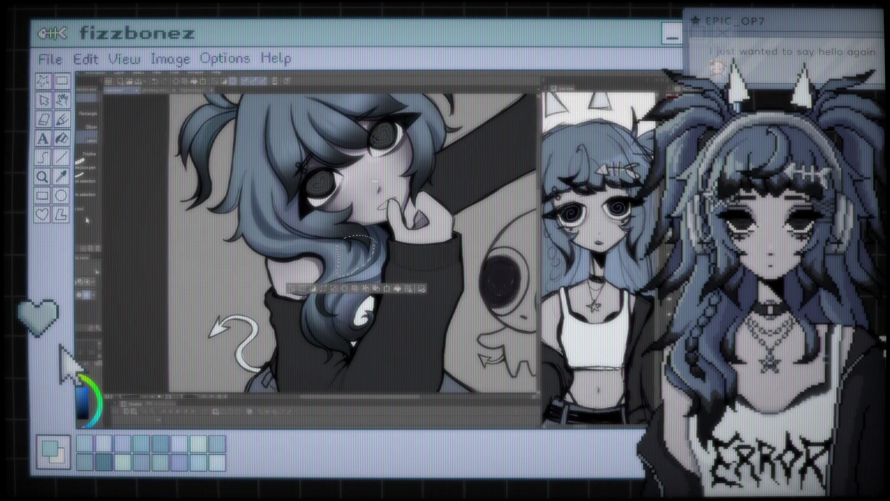
key("e")
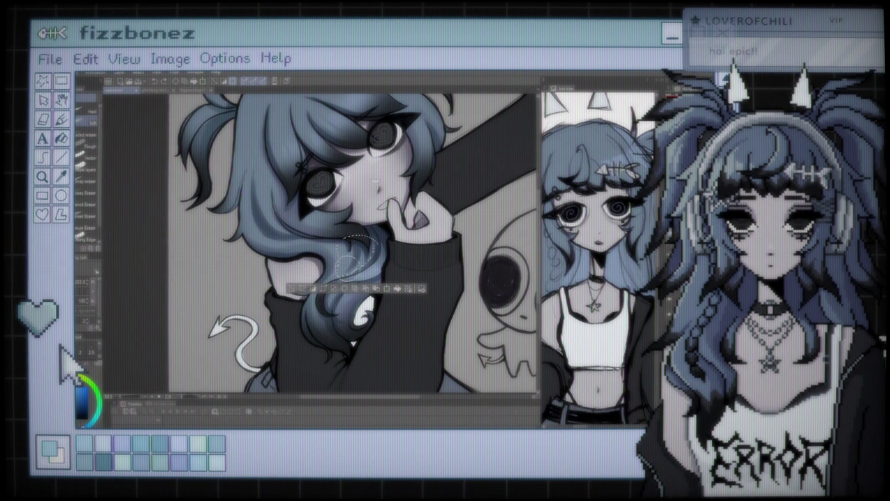
key("ctrl+d")
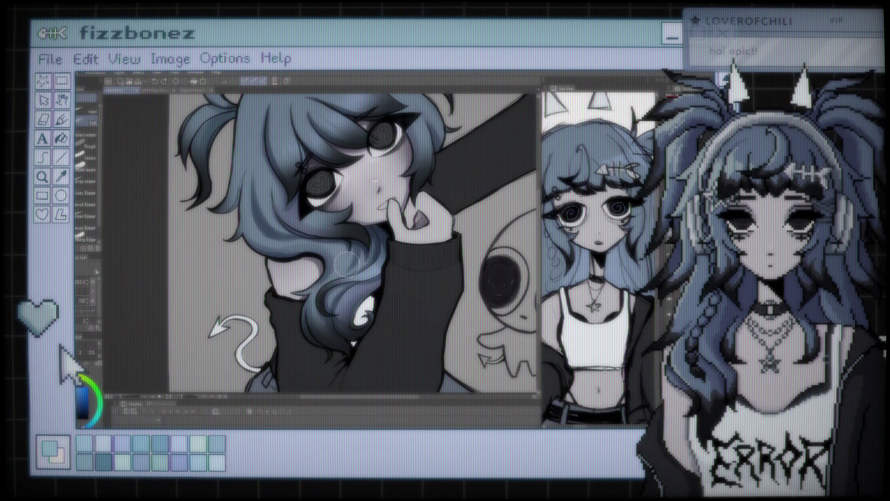
Lasso the hair area near the hand again and zoom out to the whole illustration
left_click_drag(346, 255, 373, 257)
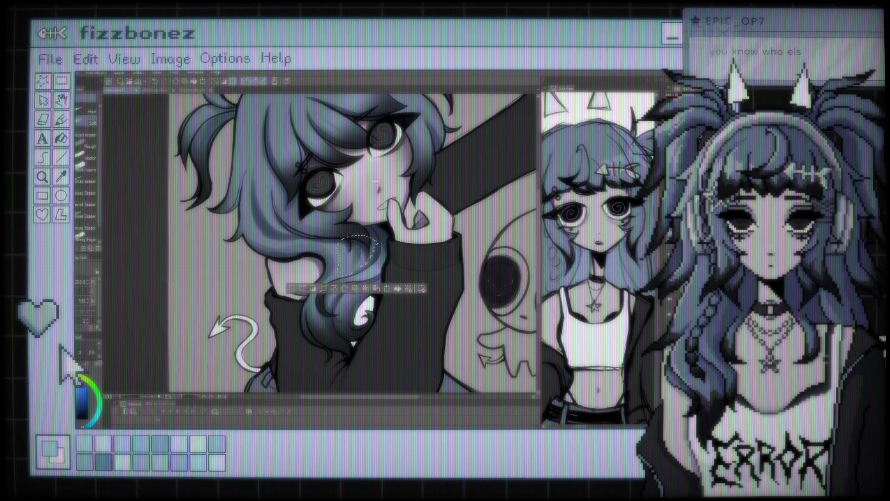
key("m")
key("ctrl+minus")
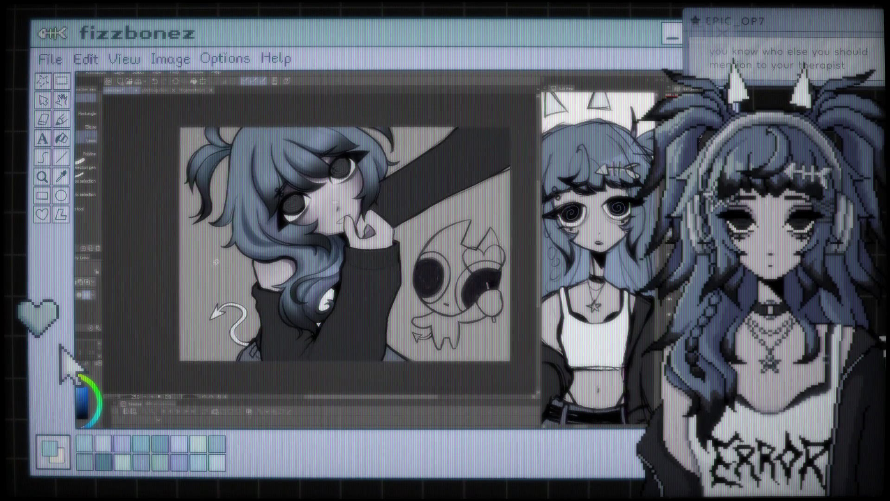
Zoom out to the full illustration, then zoom in close on the hair around her face and hand
key("ctrl+minus")
key("ctrl+minus")
key("ctrl+plus")
key("ctrl+plus")
key("ctrl+plus")
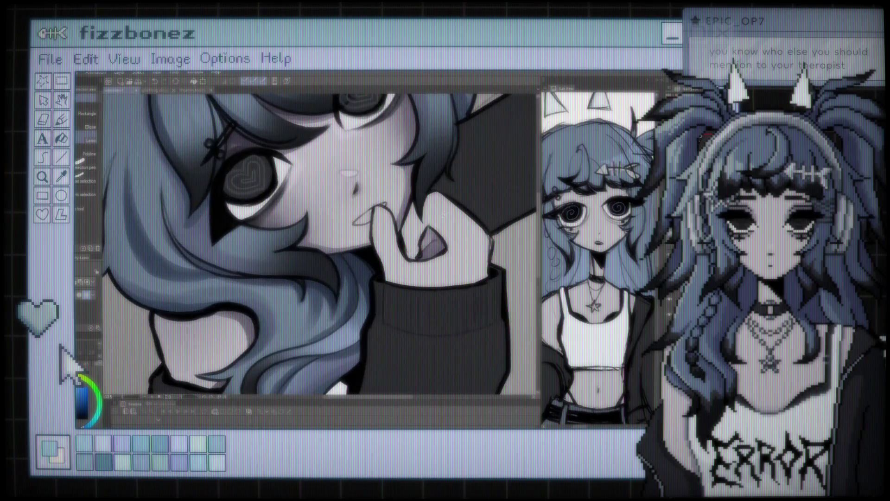
key("ctrl+plus")
key("ctrl+minus")
key("ctrl+plus")
key("ctrl+plus")
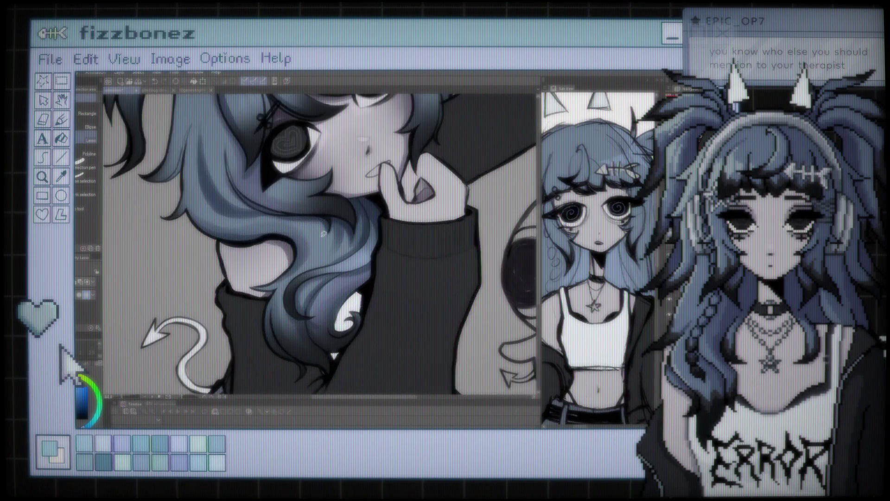
key("ctrl+plus")
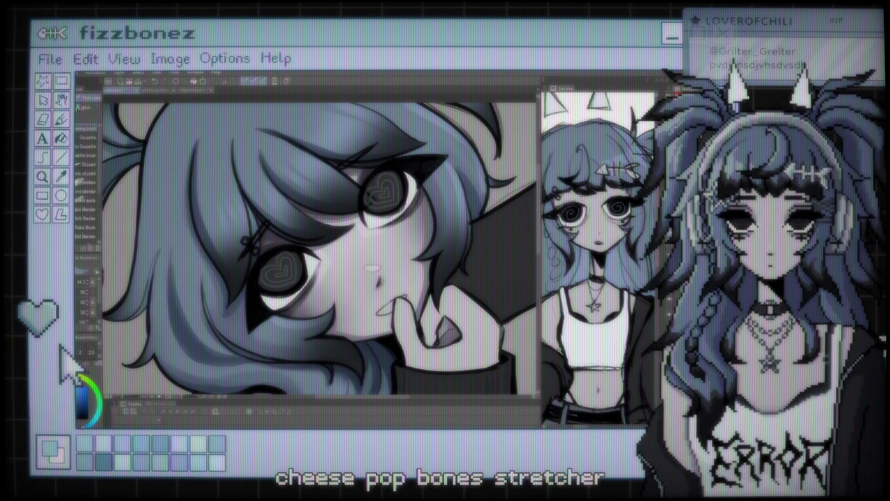
Zoom in and out around the face to check the lighter blended highlights in the hair
scroll(430, 233, "down", 2)
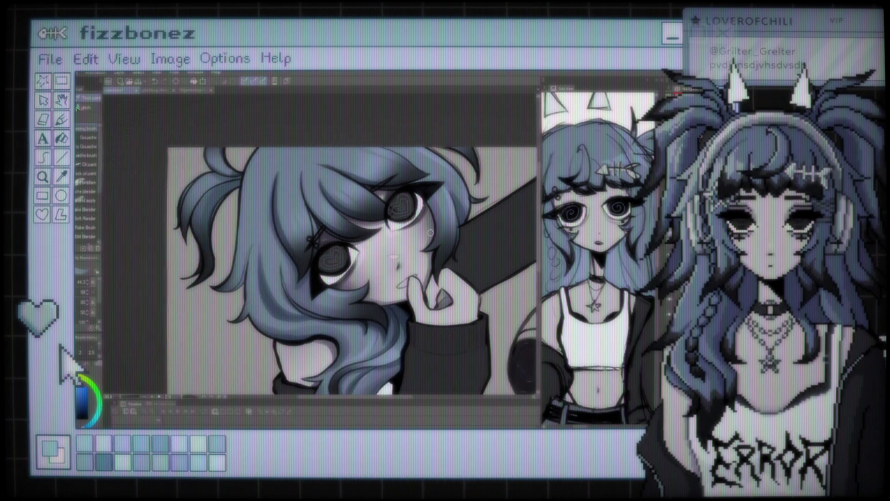
scroll(295, 145, "down", 2)
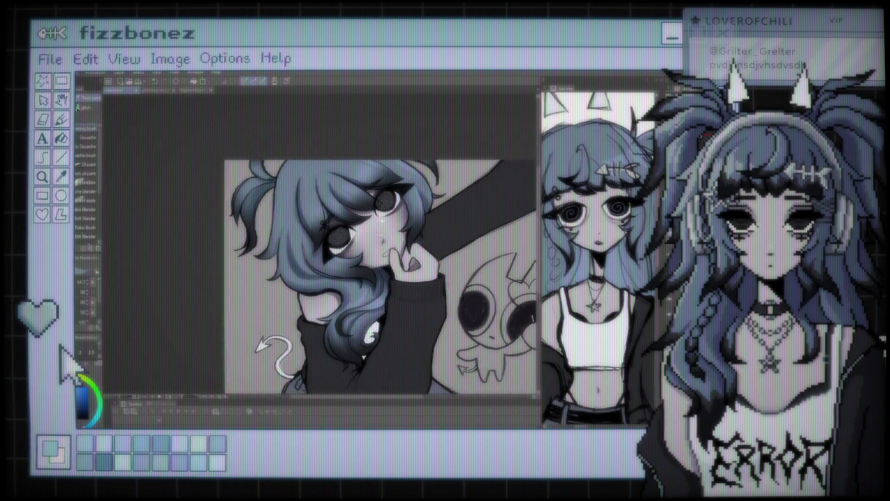
scroll(309, 267, "up", 1)
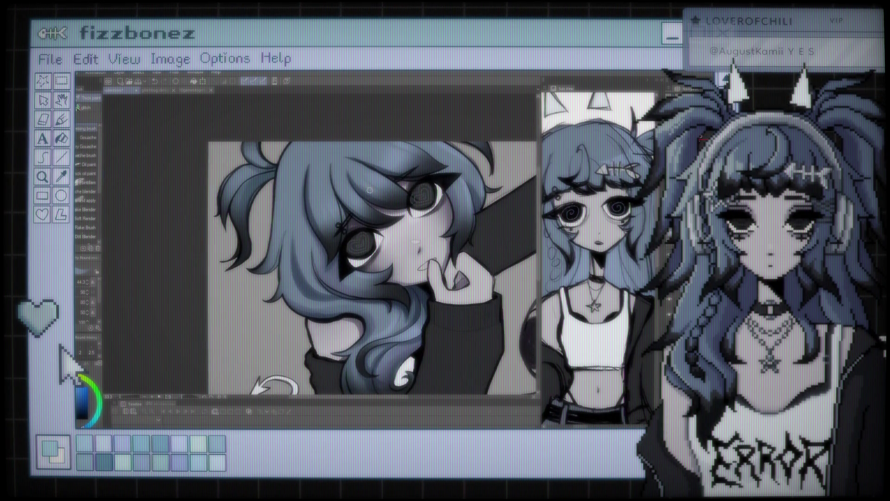
scroll(309, 267, "up", 1)
scroll(385, 159, "up", 1)
scroll(385, 158, "down", 2)
scroll(384, 159, "up", 2)
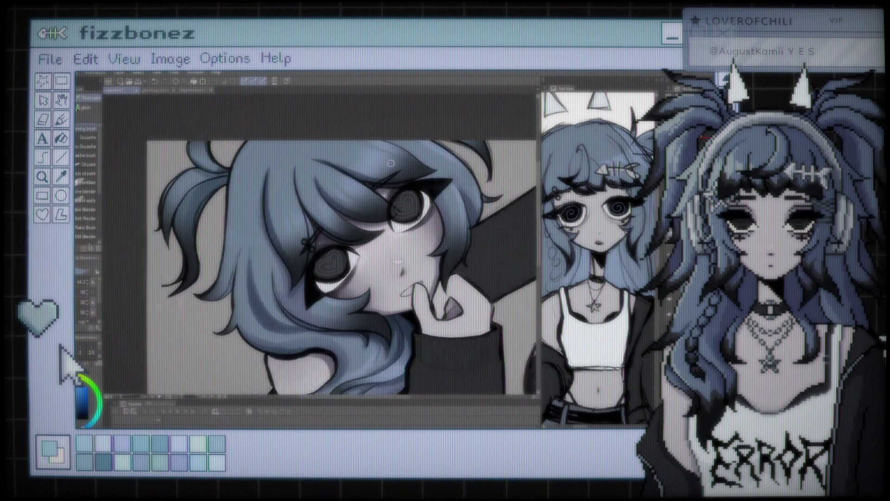
scroll(385, 158, "up", 1)
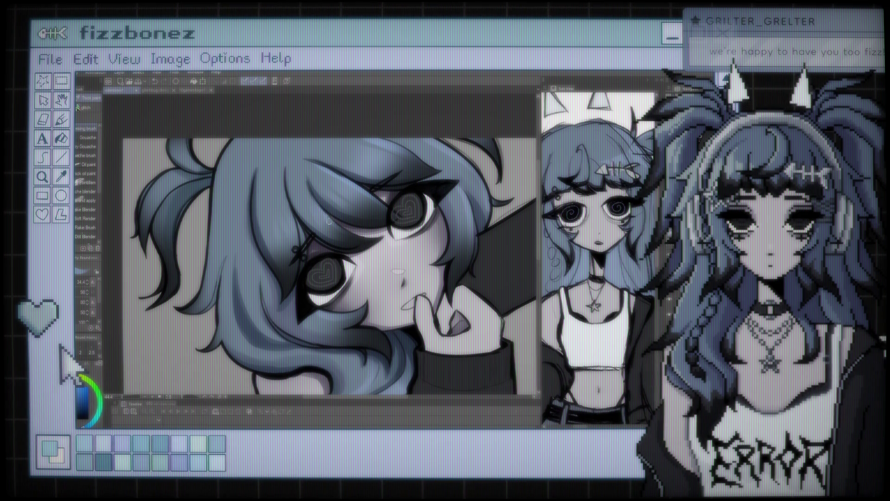
scroll(362, 235, "down", 2)
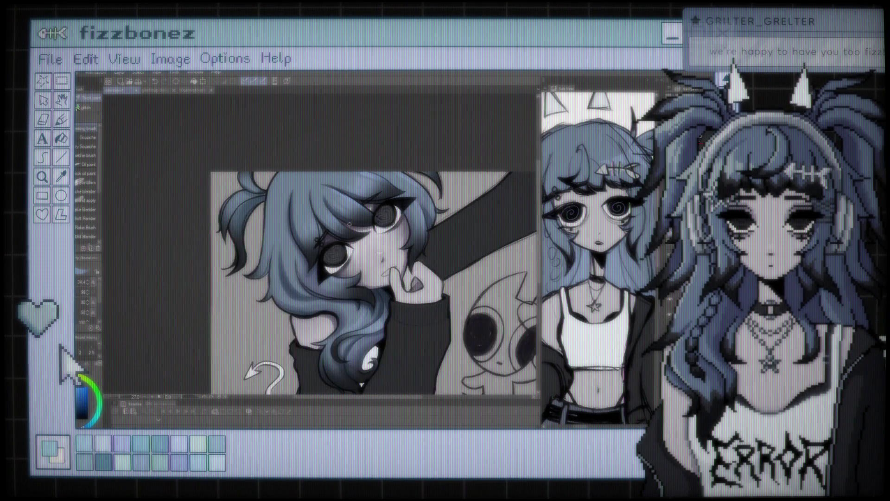
scroll(362, 235, "down", 2)
scroll(362, 235, "down", 1)
scroll(363, 235, "up", 1)
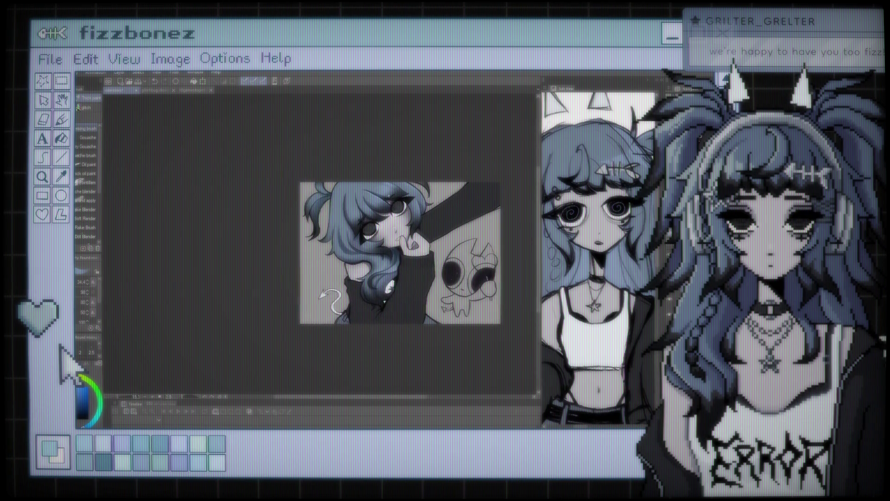
scroll(388, 195, "up", 2)
scroll(388, 195, "up", 2)
scroll(399, 190, "up", 2)
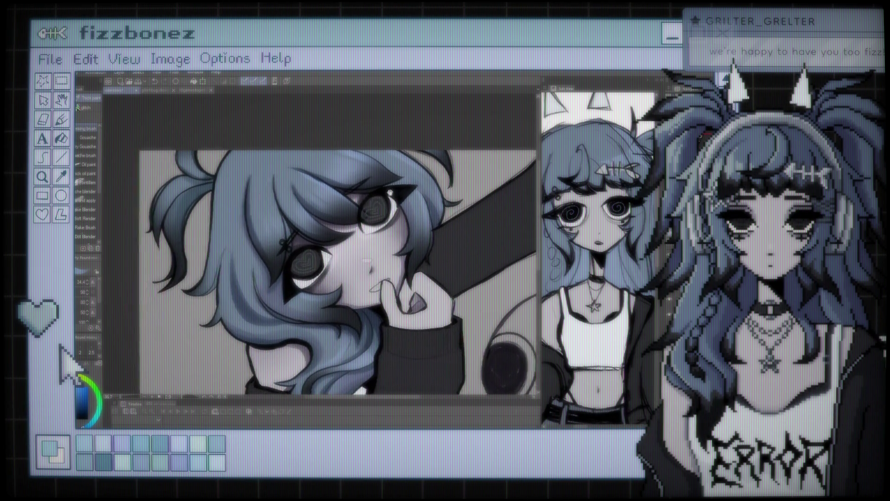
scroll(408, 183, "up", 1)
scroll(408, 183, "up", 1)
scroll(408, 183, "up", 1)
scroll(408, 184, "down", 3)
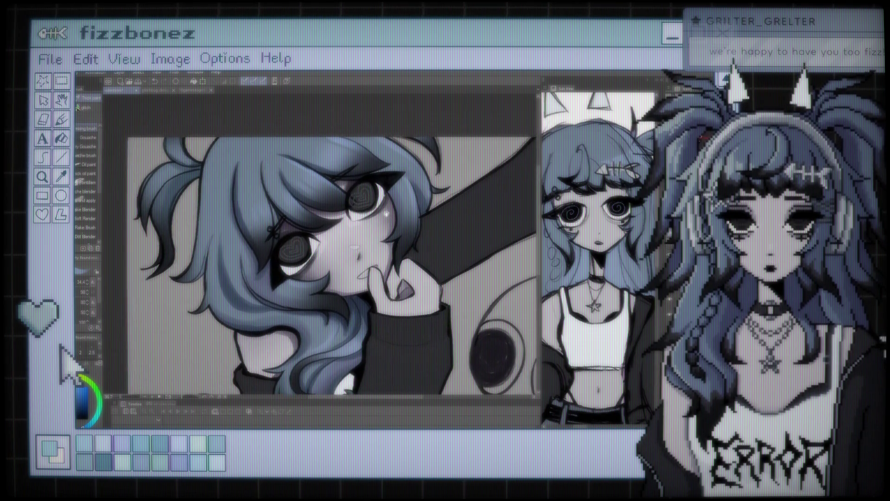
scroll(229, 166, "up", 1)
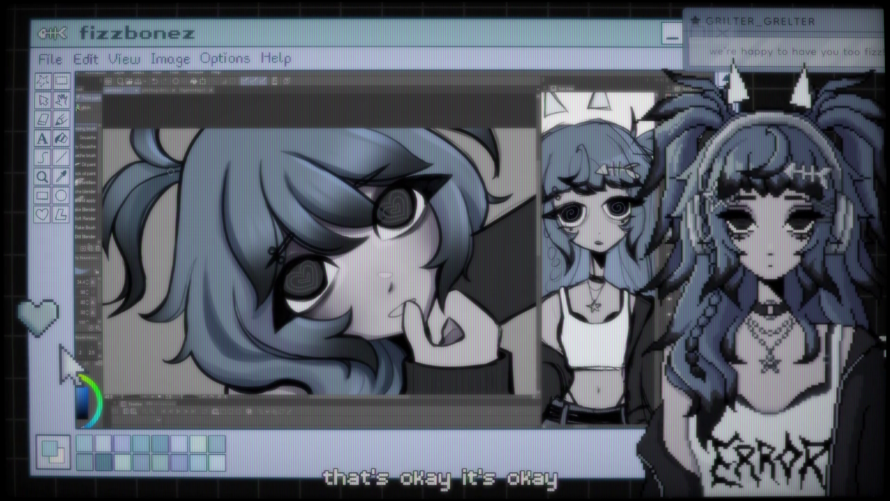
scroll(320, 251, "left", 3)
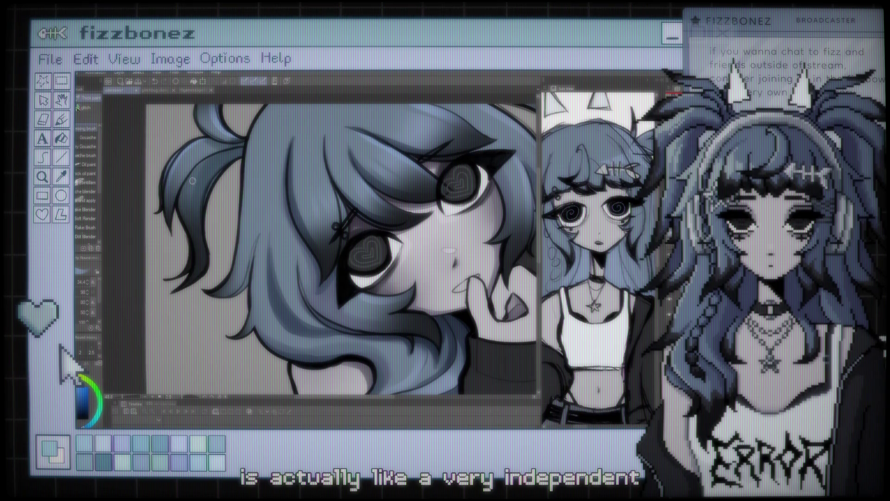
scroll(338, 250, "up", 1)
scroll(320, 269, "up", 3)
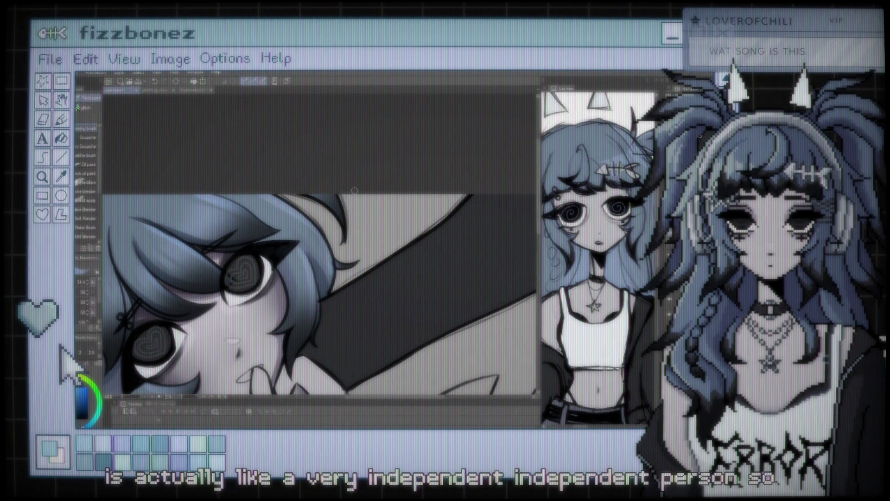
scroll(354, 190, "down", 2)
scroll(355, 190, "down", 1)
scroll(355, 190, "down", 1)
scroll(354, 190, "down", 2)
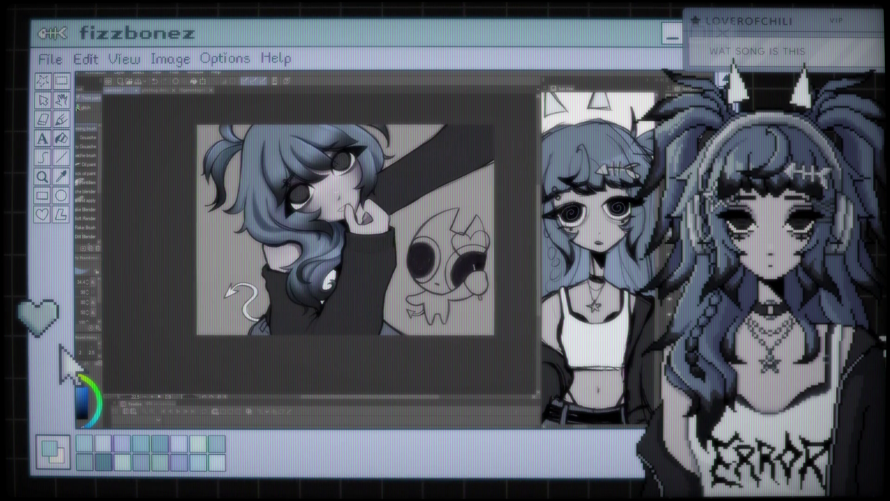
scroll(278, 199, "up", 2)
scroll(279, 199, "up", 2)
scroll(278, 200, "up", 2)
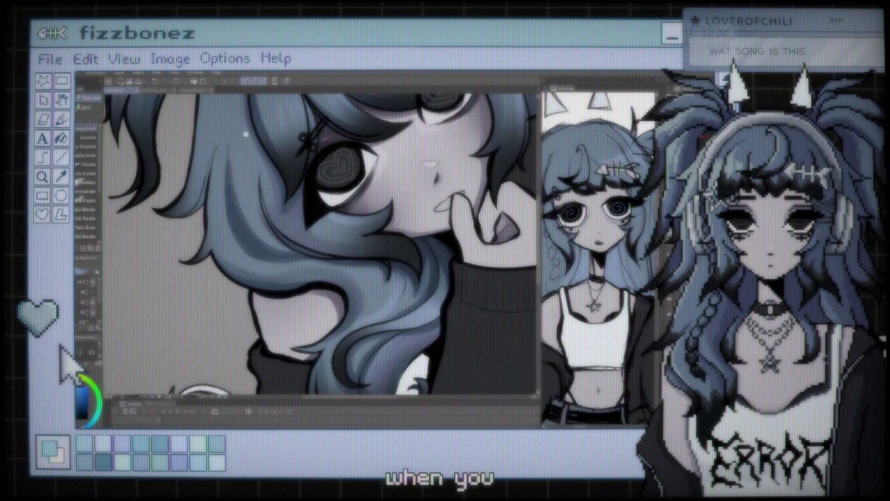
left_click_drag(201, 96, 233, 191)
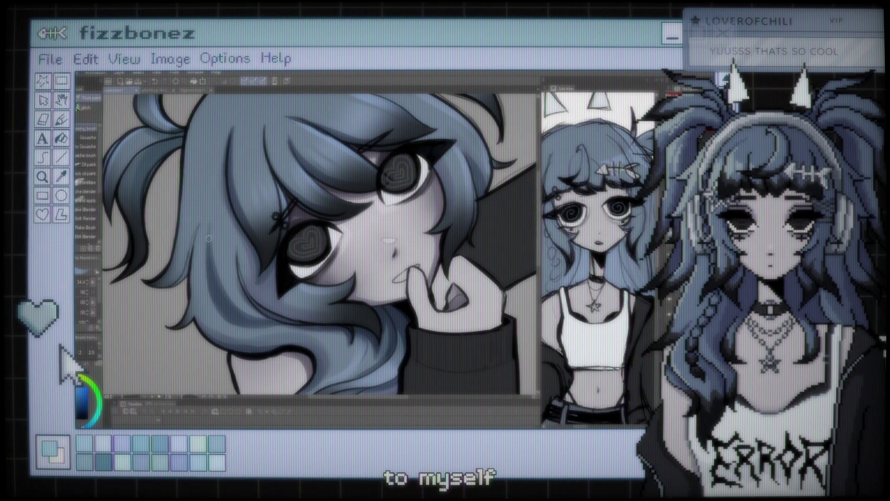
scroll(320, 245, "up", 3)
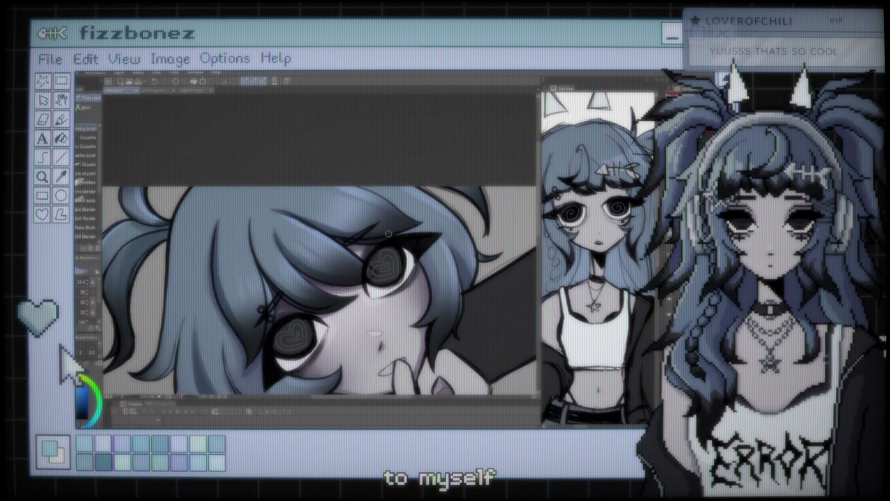
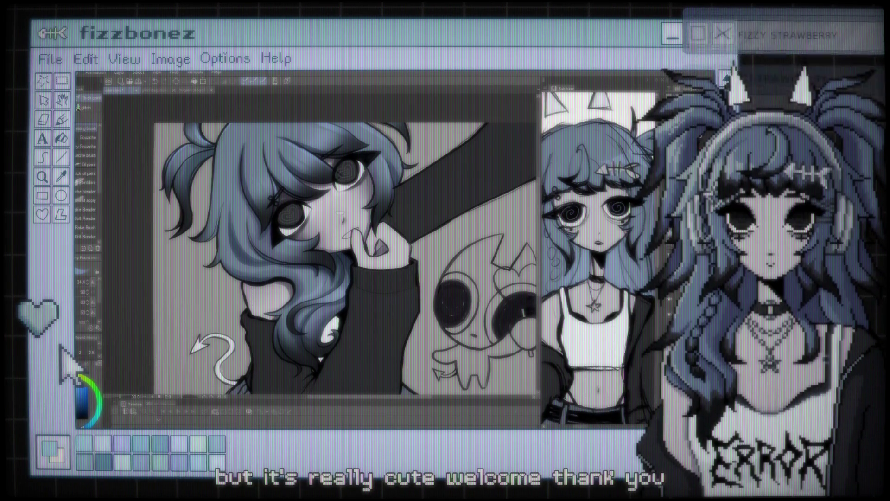
Zoom and pan the canvas in close on the girl's face and heart-pupil eyes
scroll(315, 248, "down", 2)
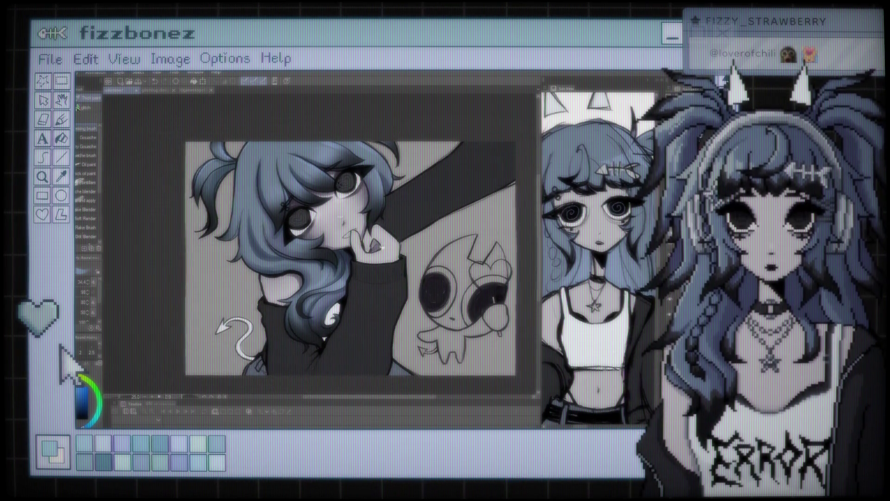
scroll(315, 248, "down", 2)
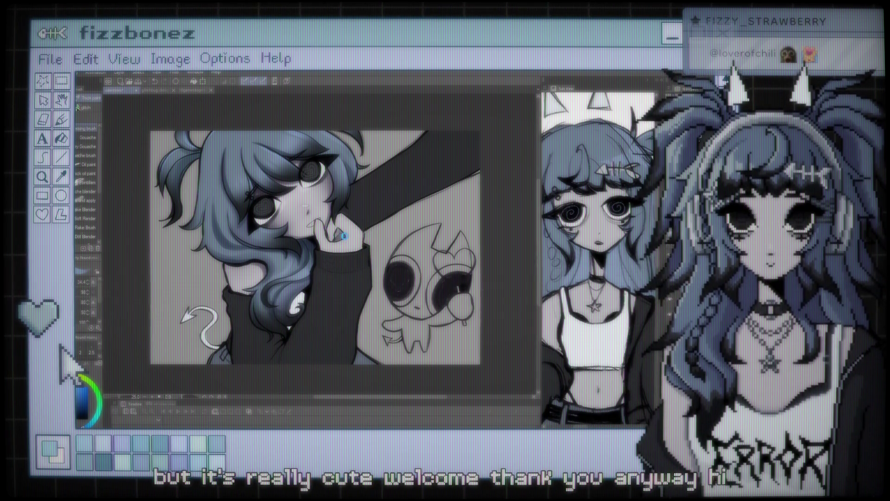
scroll(315, 248, "up", 1)
scroll(315, 248, "up", 1)
scroll(316, 249, "up", 1)
scroll(315, 248, "down", 1)
left_click_drag(409, 227, 365, 218)
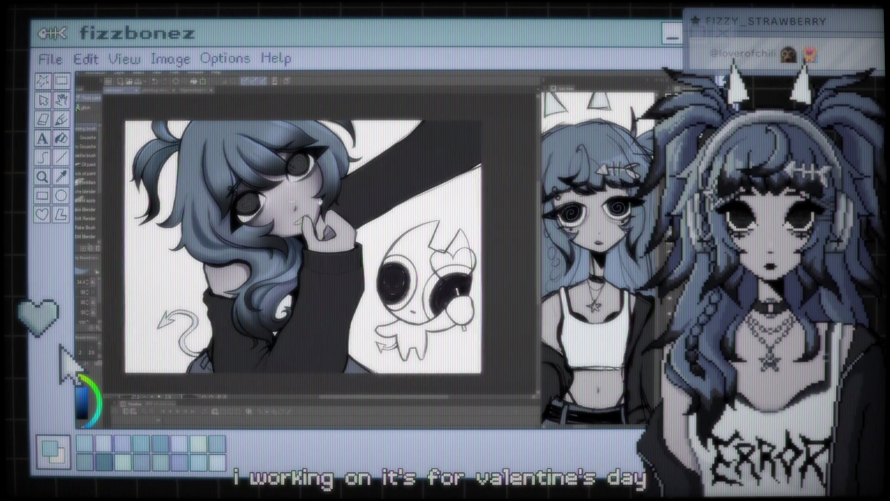
scroll(323, 212, "up", 2)
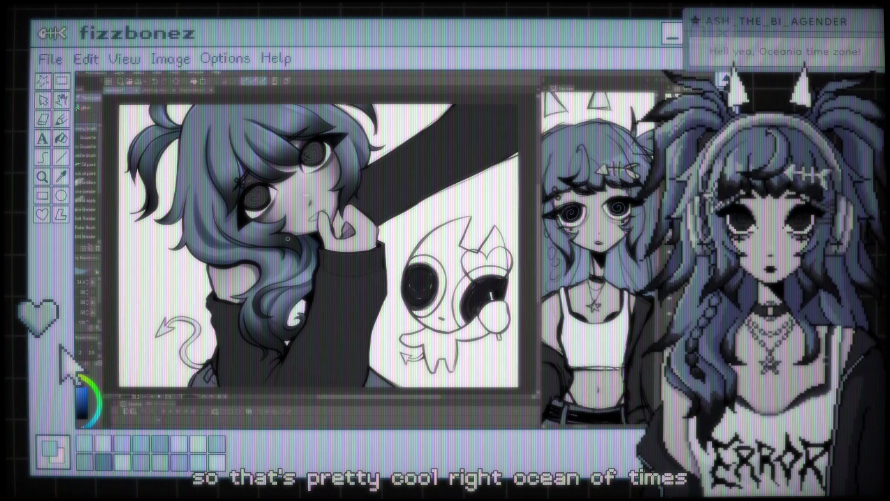
scroll(288, 240, "down", 2)
scroll(288, 241, "up", 1)
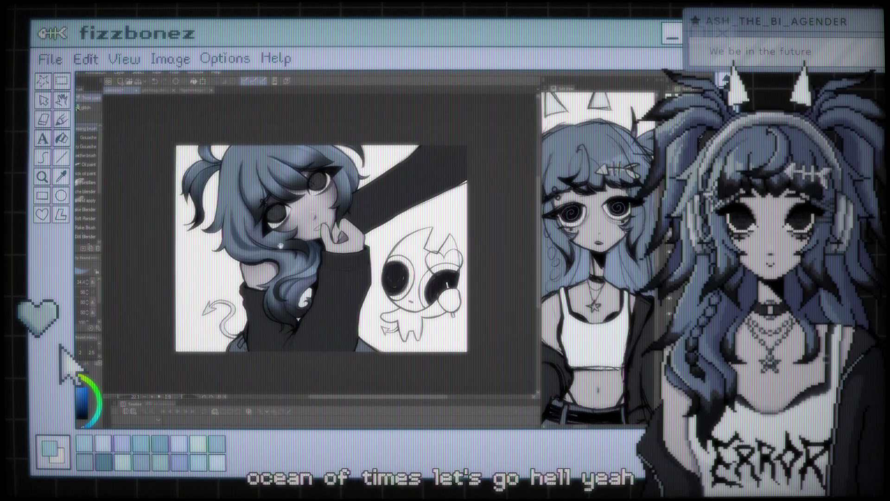
scroll(280, 239, "up", 2)
scroll(269, 236, "up", 2)
scroll(267, 234, "down", 1)
scroll(271, 232, "down", 1)
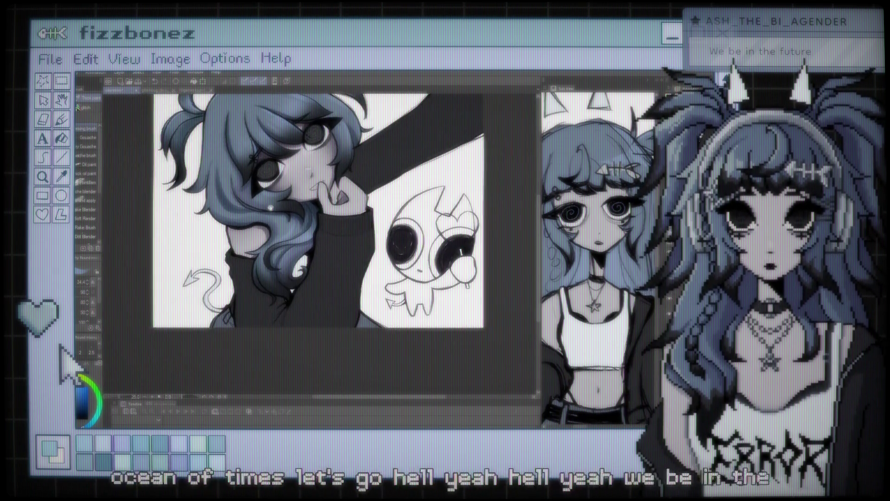
scroll(278, 229, "down", 1)
scroll(287, 225, "up", 3)
scroll(281, 228, "down", 1)
scroll(274, 232, "down", 1)
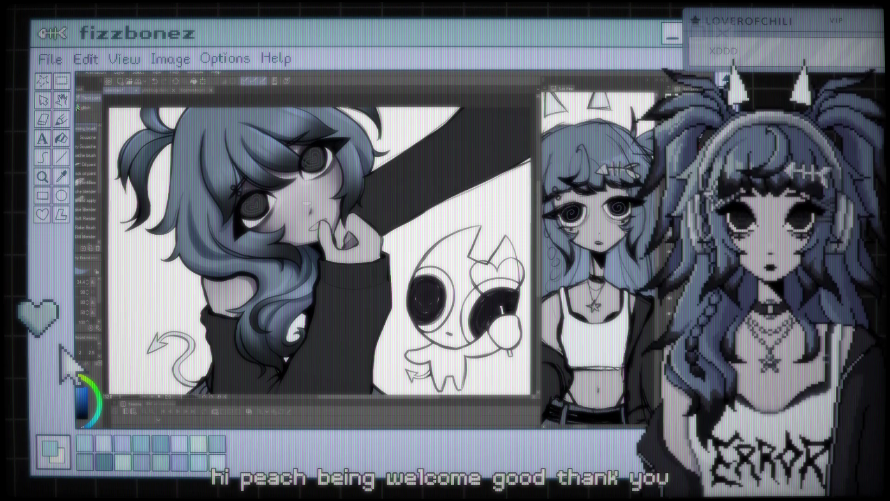
scroll(320, 243, "down", 3)
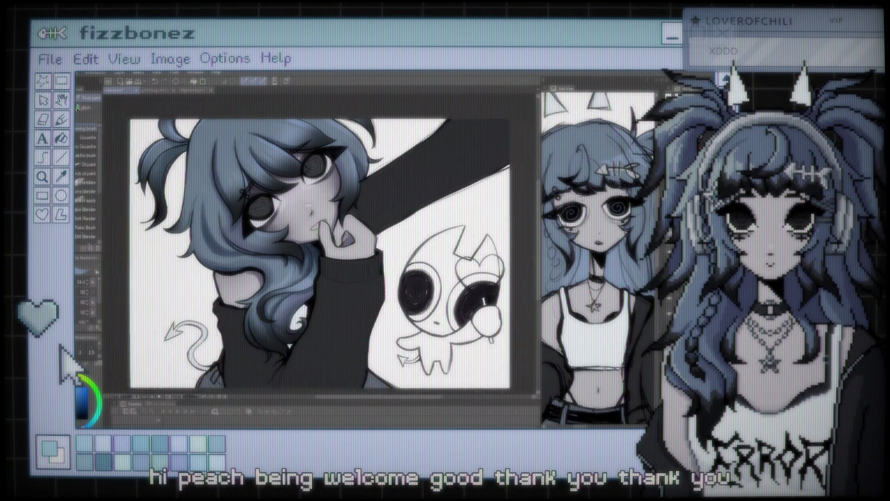
scroll(344, 244, "up", 2)
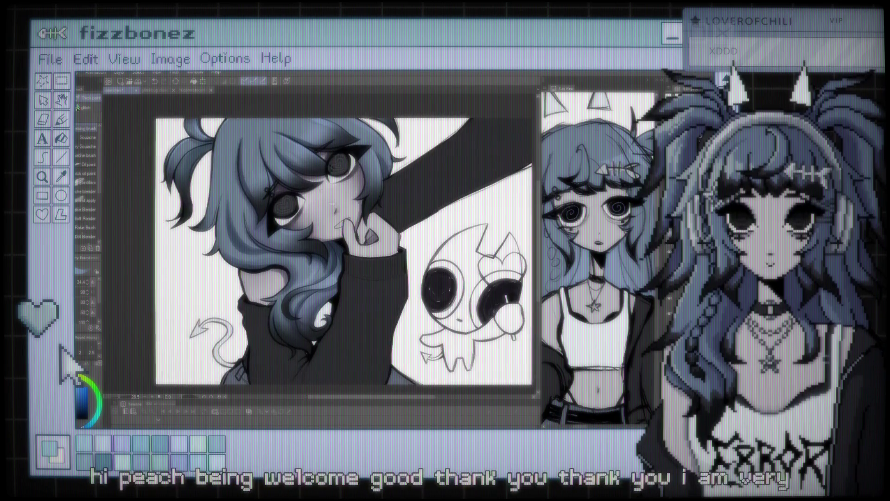
scroll(343, 244, "down", 2)
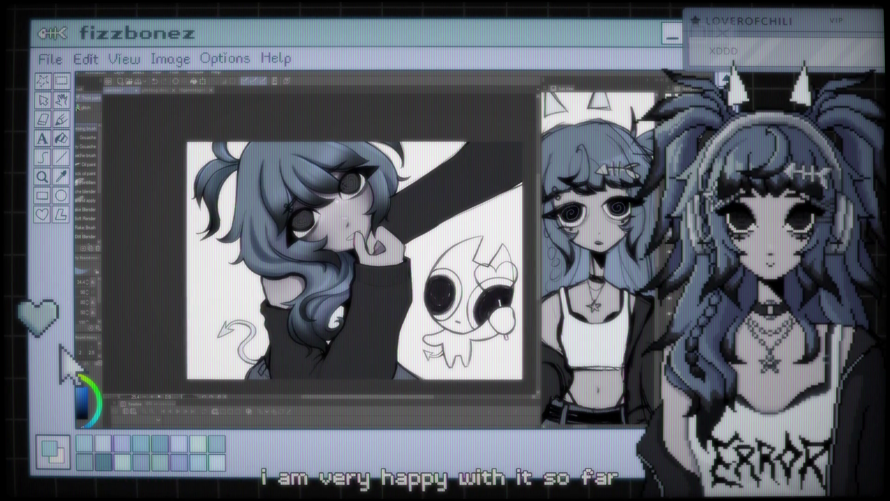
scroll(283, 236, "up", 1)
scroll(283, 236, "up", 1)
scroll(283, 236, "up", 1)
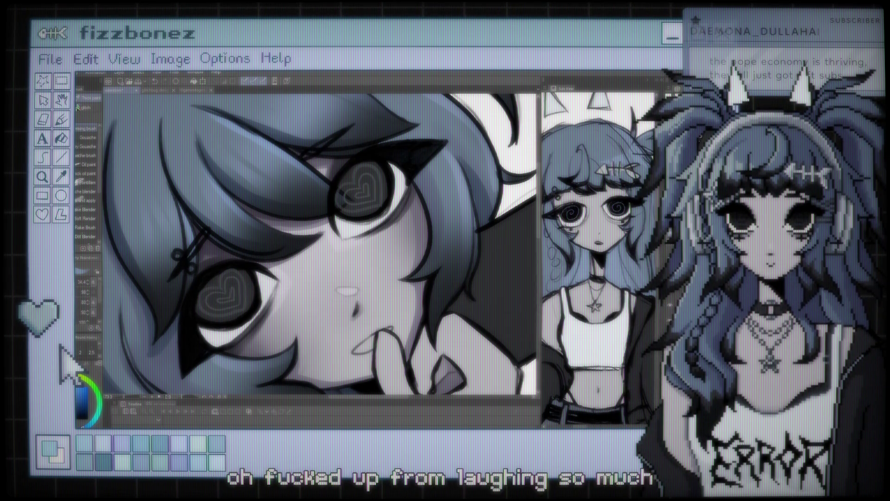
Outline the eye area as a freehand lasso selection
key("i")
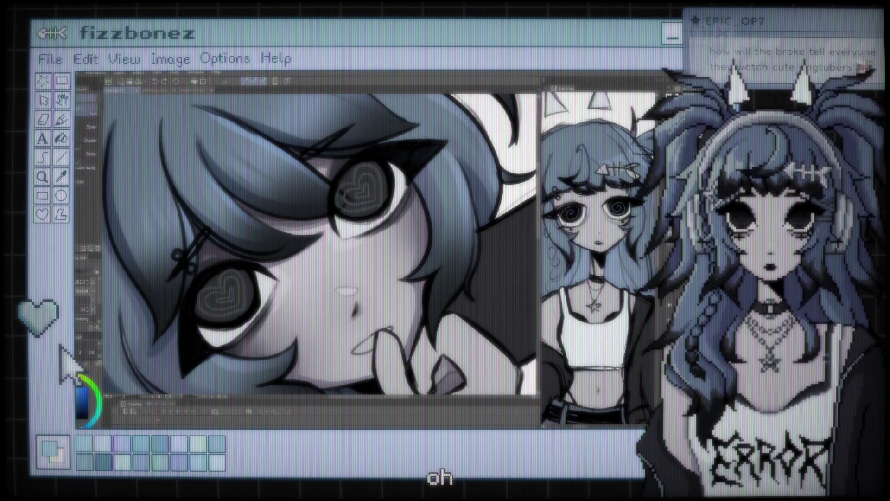
key("m")
left_click_drag(258, 287, 251, 316)
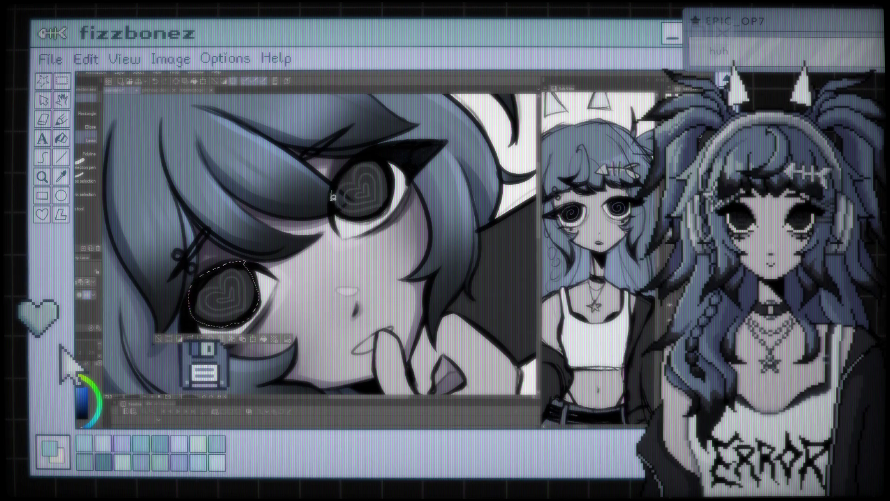
mouse_move(351, 213)
left_mouse_down()
mouse_move(367, 214)
mouse_move(379, 156)
left_mouse_up()
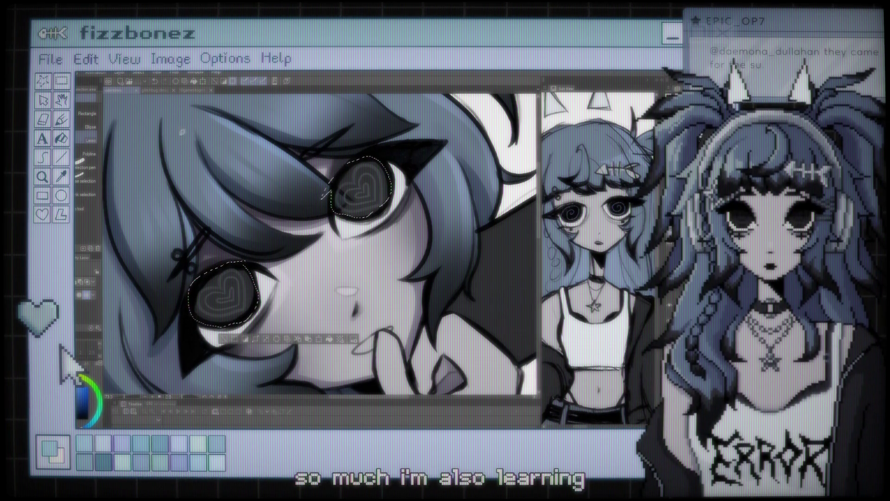
Darken the hair above the right eye with the soft airbrush, then zoom out to the full canvas
key("b")
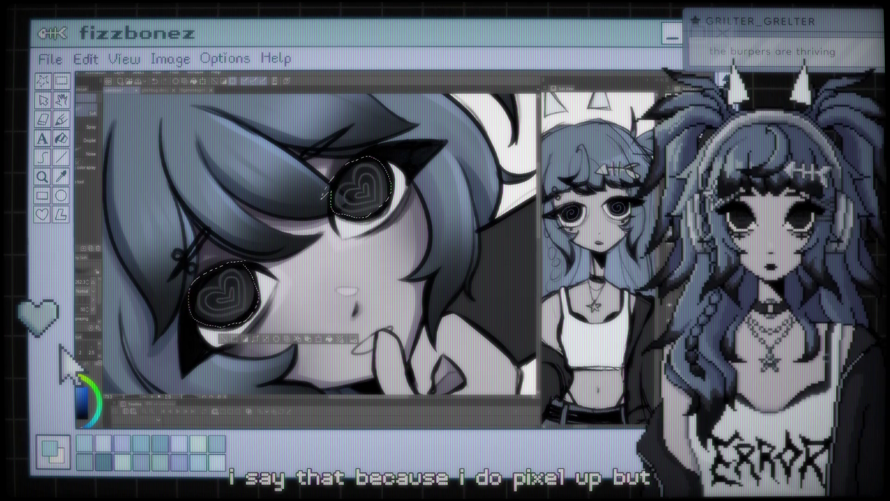
left_click_drag(213, 251, 306, 187)
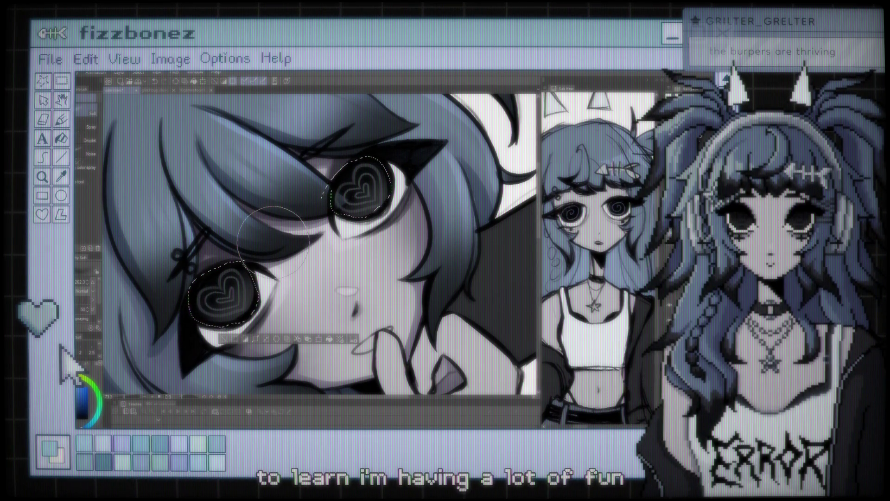
scroll(274, 241, "down", 2)
scroll(274, 241, "down", 2)
scroll(274, 241, "down", 2)
scroll(274, 241, "down", 2)
scroll(344, 187, "up", 2)
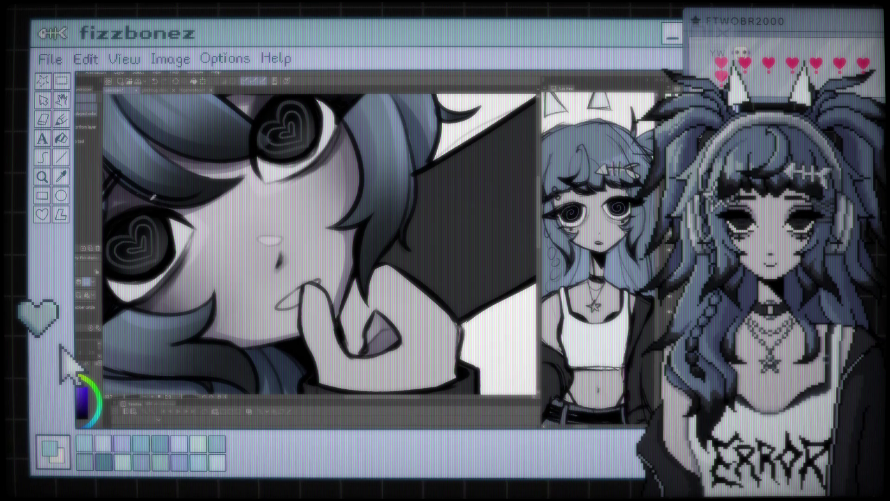
Switch from the fill tool back to the painting brushes
key("b")
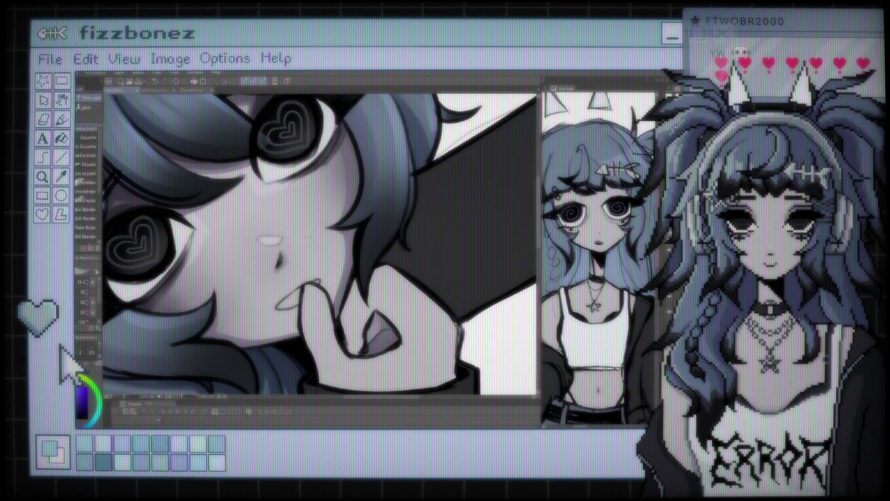
Choose the Sprouty Liner brush from the brush sub-tool list
scroll(101, 193, "down", 1)
scroll(87, 194, "down", 5)
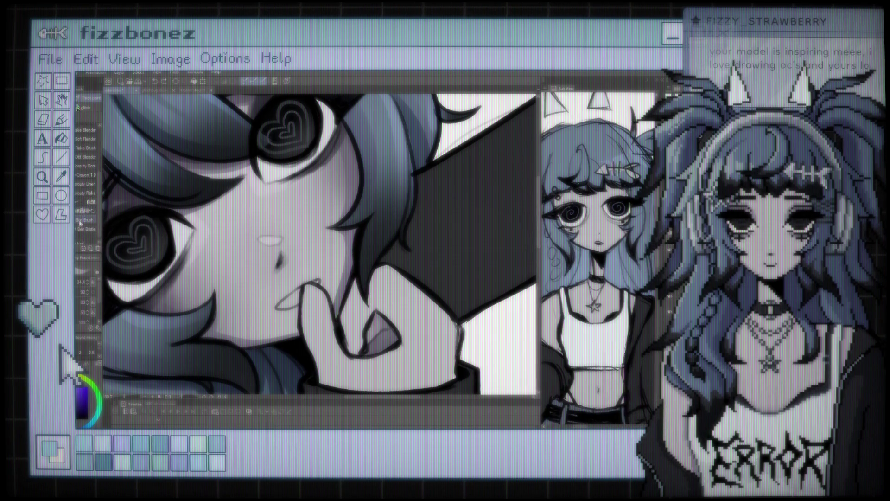
scroll(95, 208, "up", 1)
left_click(87, 195)
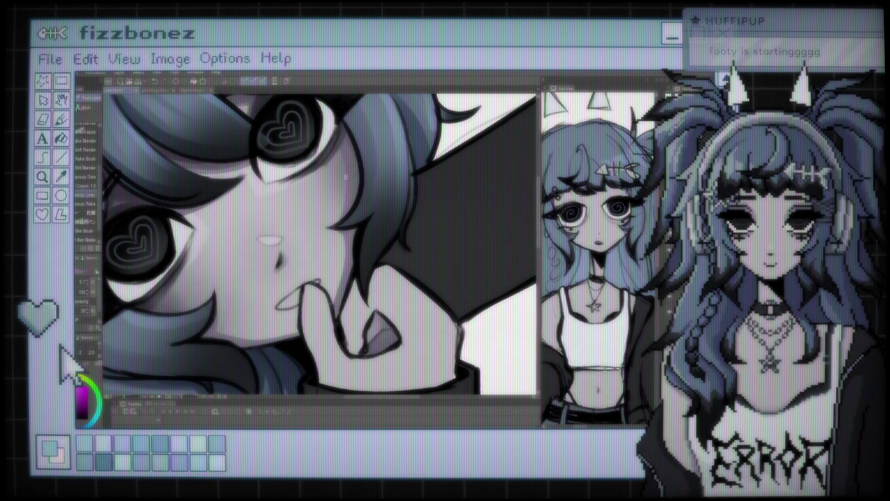
Fit the whole illustration to the window with Ctrl+0, then zoom back toward the face
key("ctrl+0")
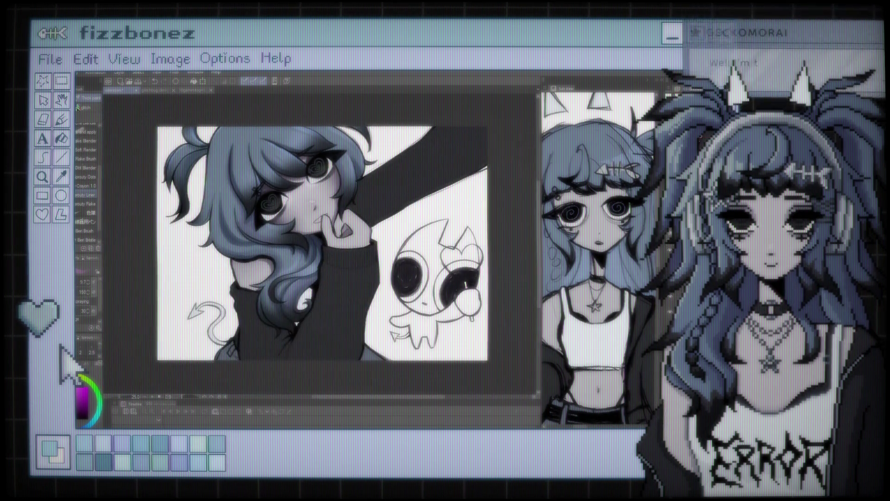
scroll(340, 192, "up", 5)
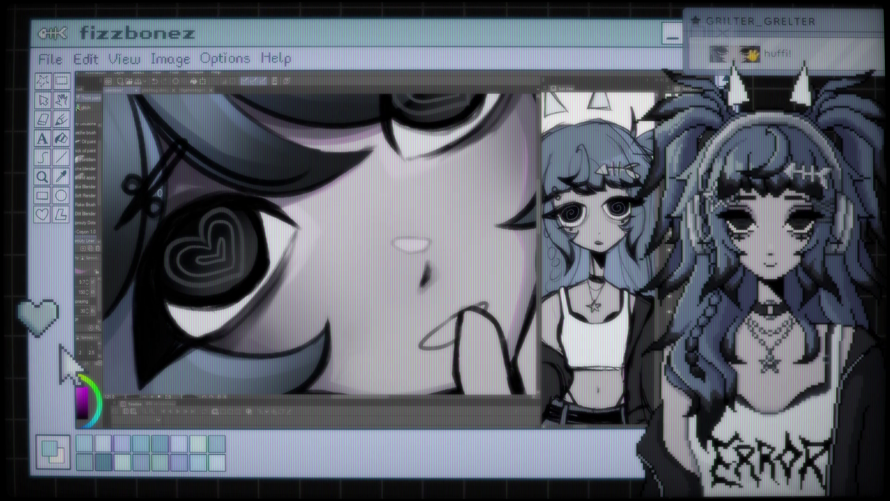
Turn the view back so both heart-pupil eyes are visible
left_click_drag(160, 192, 352, 196)
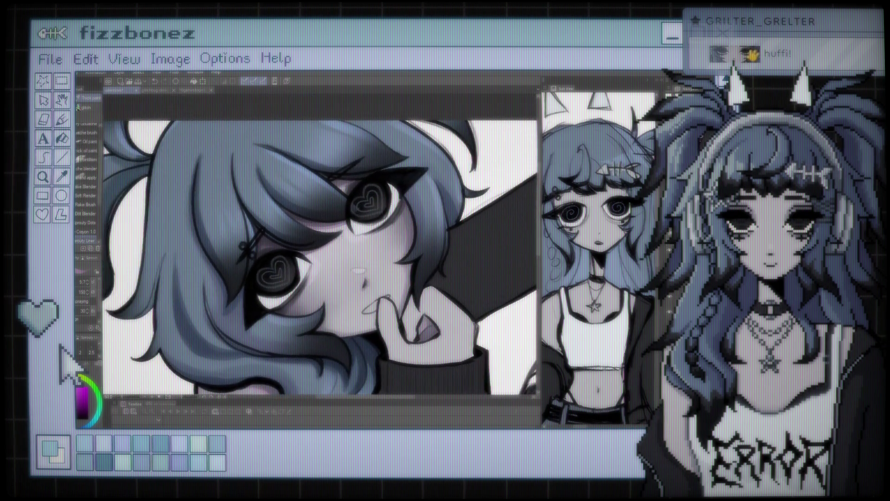
scroll(353, 195, "down", 5)
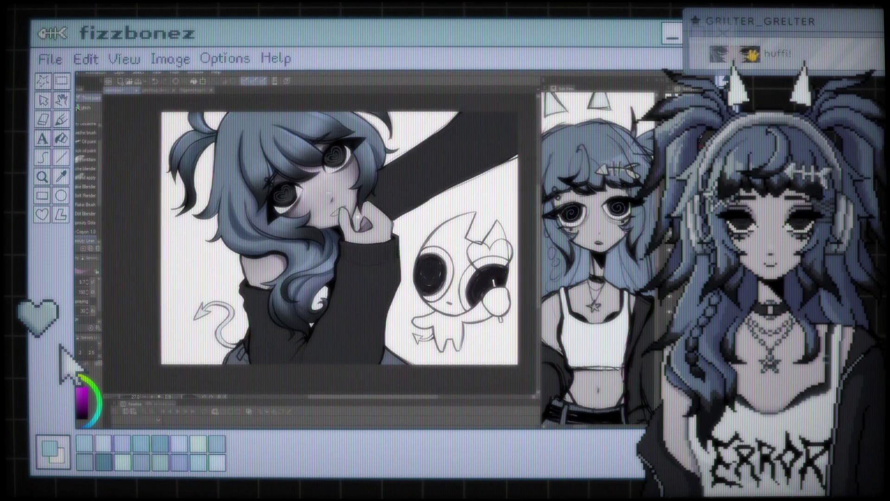
scroll(337, 195, "up", 2)
scroll(338, 195, "up", 2)
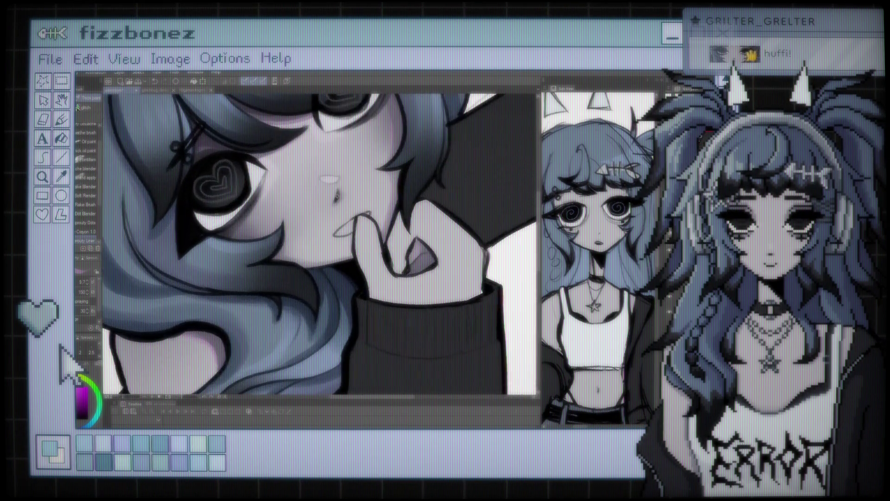
scroll(337, 195, "up", 2)
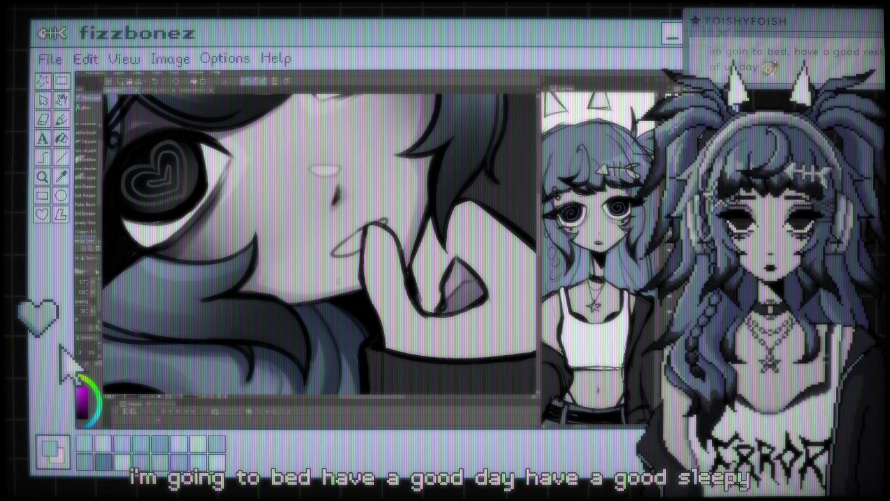
scroll(338, 281, "down", 5)
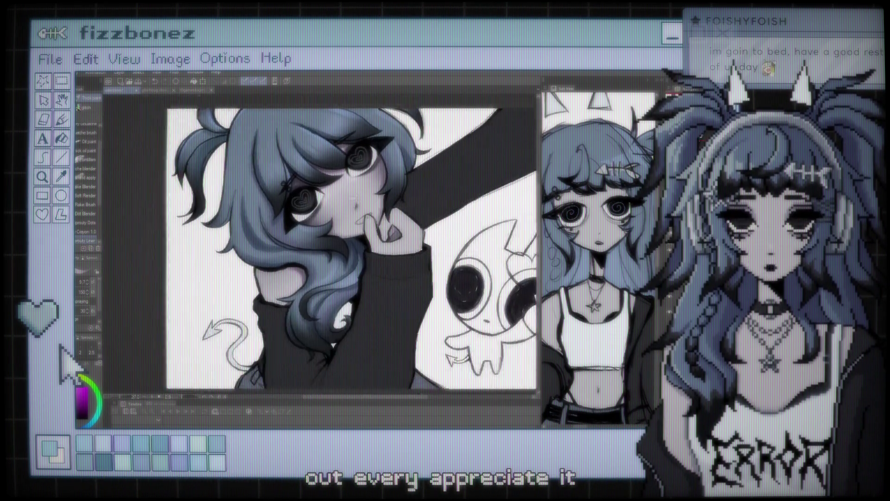
scroll(320, 241, "up", 2)
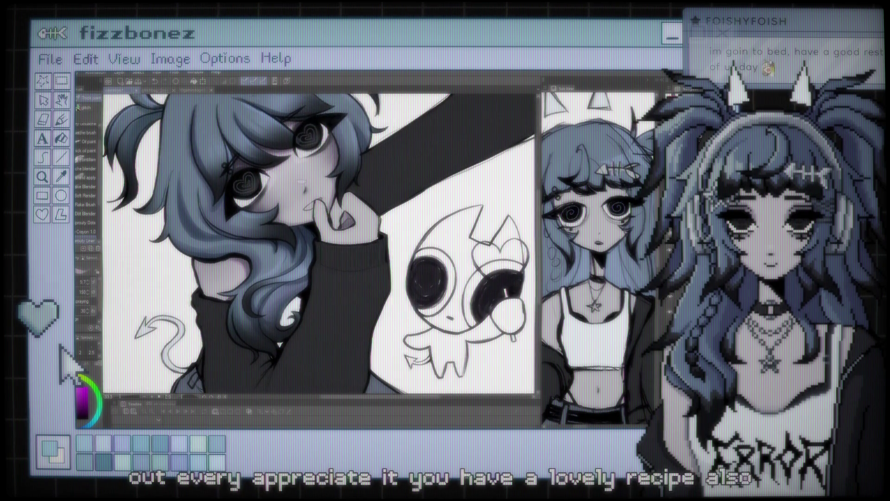
scroll(355, 188, "up", 2)
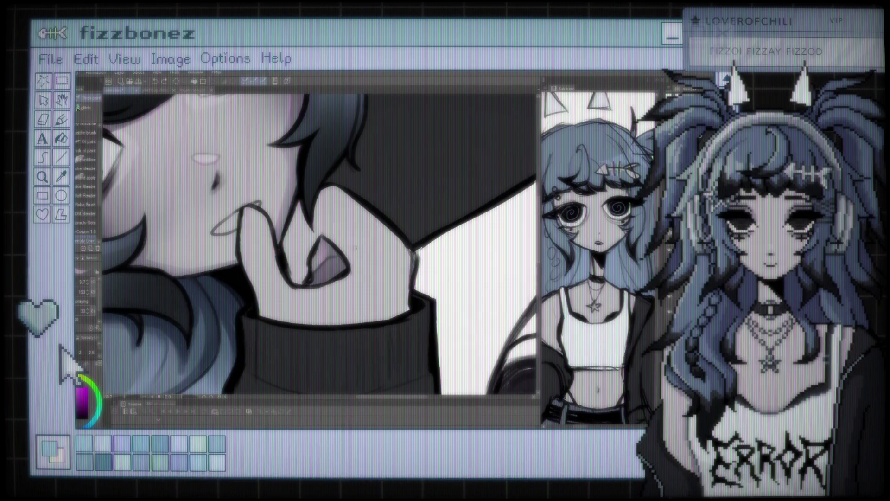
Pan to the hand and the canvas's right edge, then zoom out to review the illustration
scroll(357, 223, "down", 3)
scroll(331, 229, "up", 2)
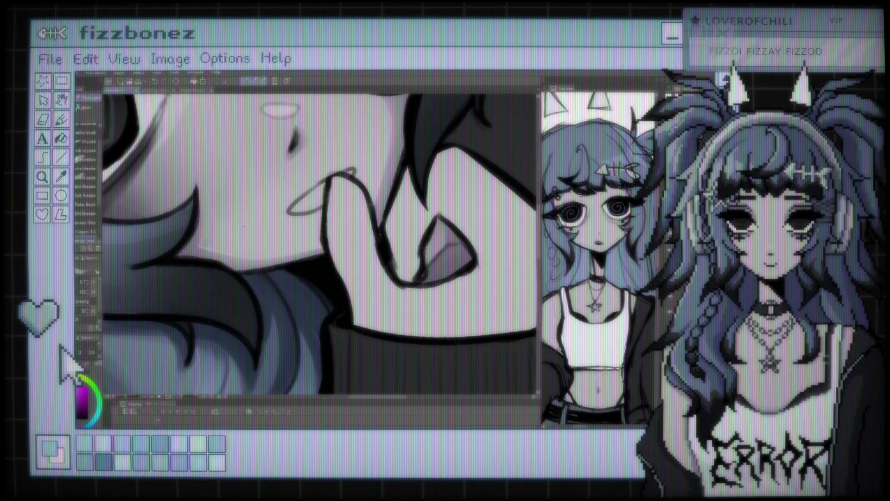
left_click_drag(425, 150, 336, 169)
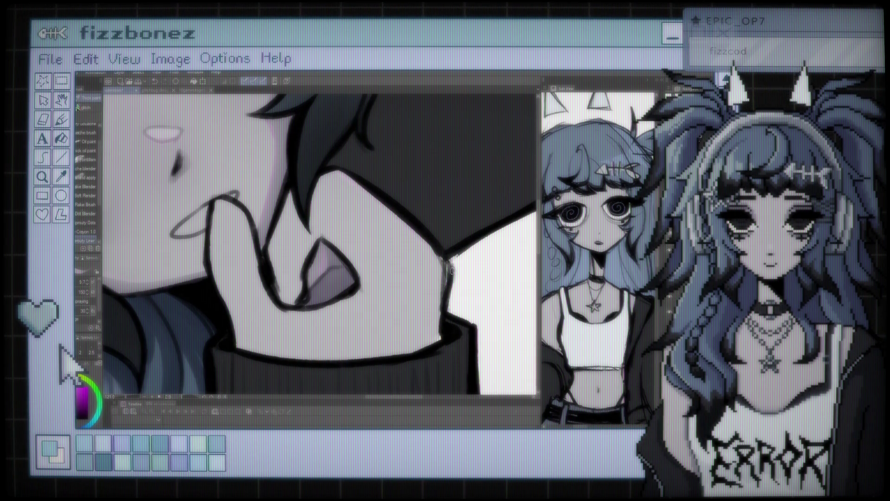
scroll(399, 236, "down", 2)
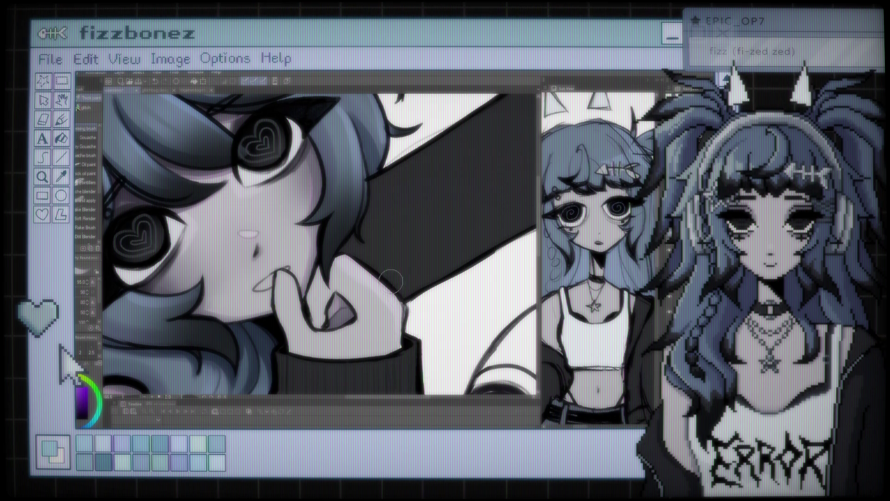
scroll(392, 290, "down", 3)
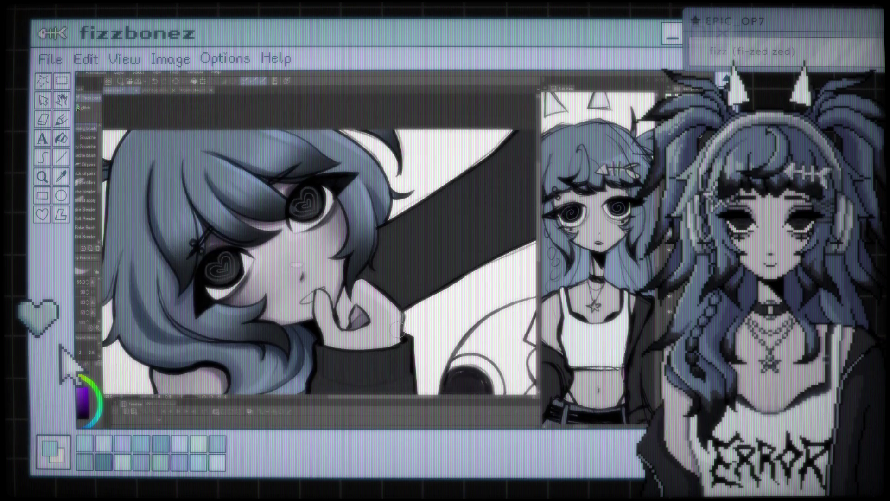
scroll(370, 285, "down", 2)
scroll(367, 278, "up", 2)
scroll(347, 209, "up", 2)
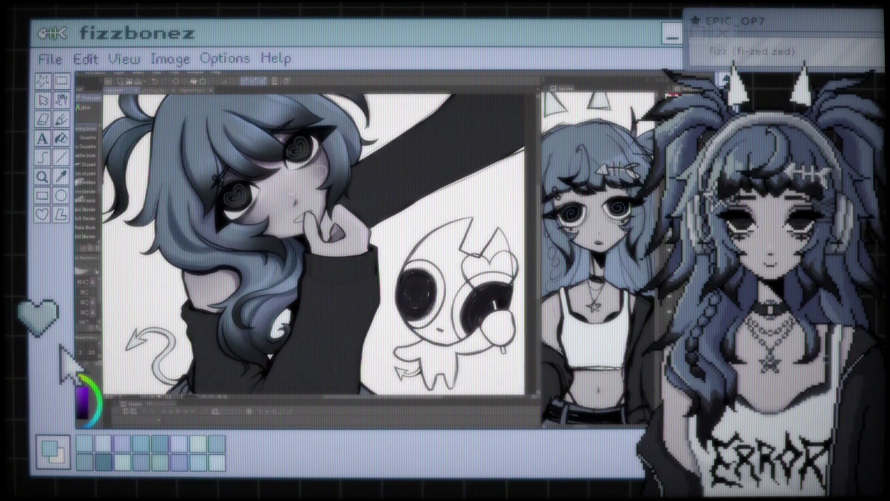
scroll(335, 166, "up", 1)
scroll(338, 169, "down", 1)
scroll(345, 181, "down", 1)
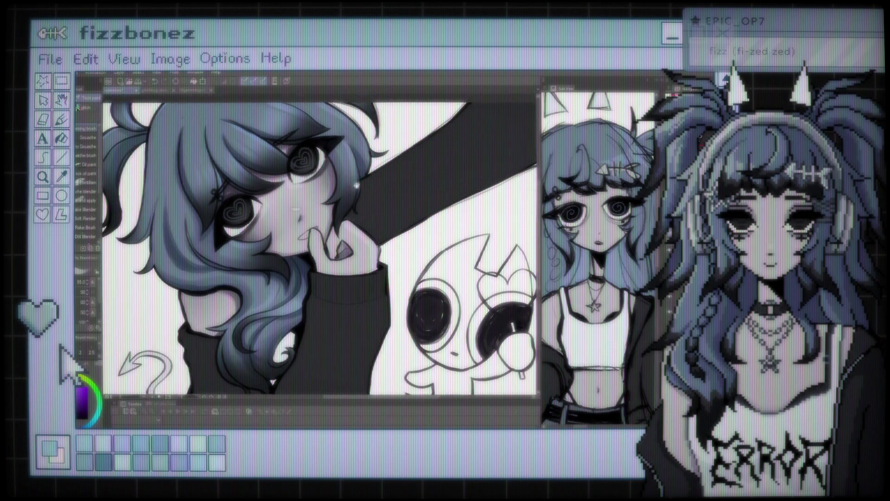
scroll(354, 194, "down", 1)
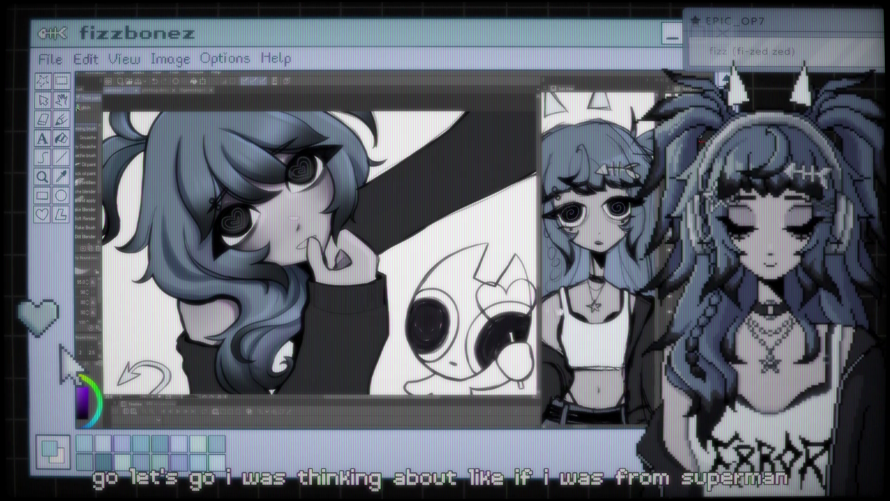
scroll(345, 259, "up", 3)
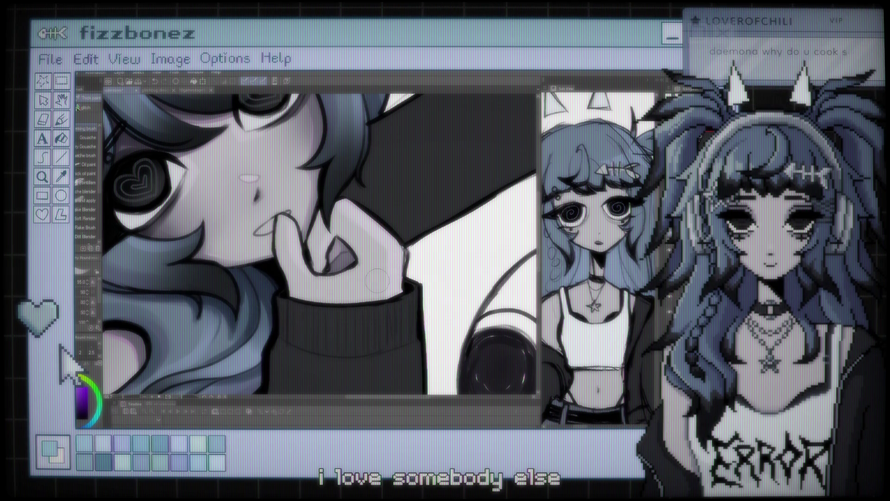
scroll(376, 280, "down", 3)
scroll(376, 280, "down", 3)
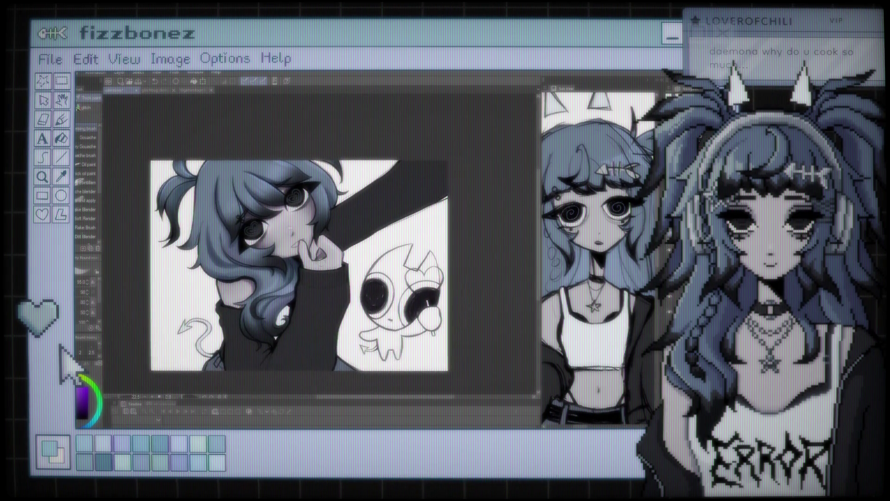
scroll(342, 259, "up", 3)
scroll(341, 259, "up", 2)
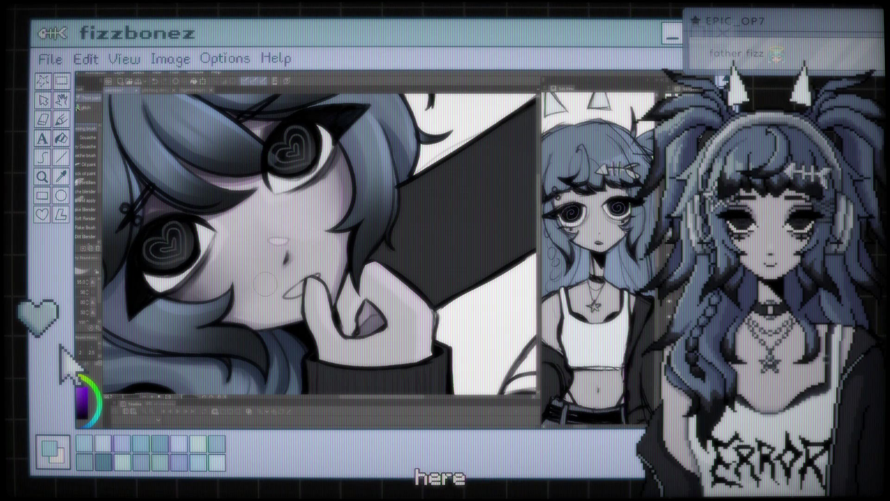
scroll(265, 283, "down", 4)
Reduce the brush size to 26.7 while framing the girl's face, hand, hair and sleeve
scroll(333, 213, "up", 4)
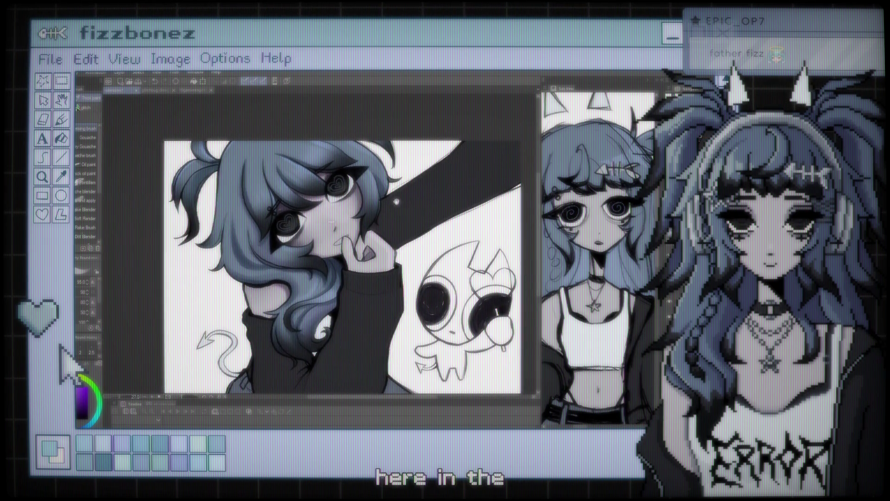
scroll(332, 213, "up", 2)
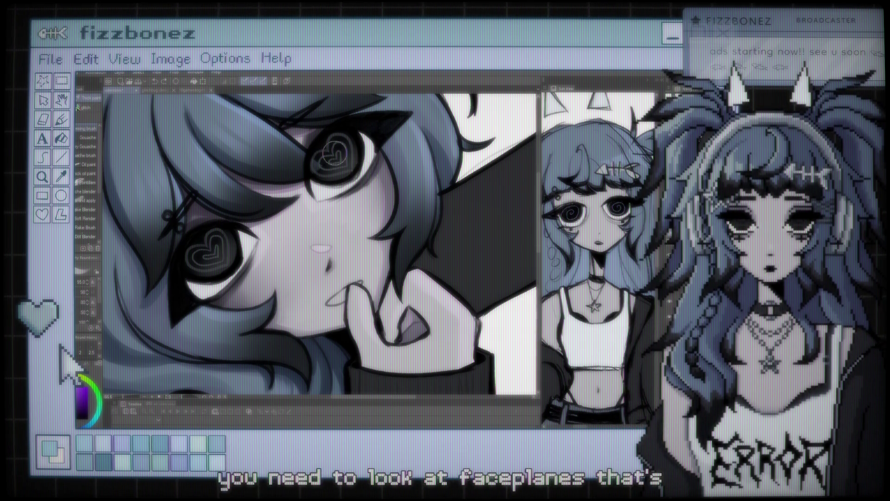
left_click_drag(320, 248, 240, 214)
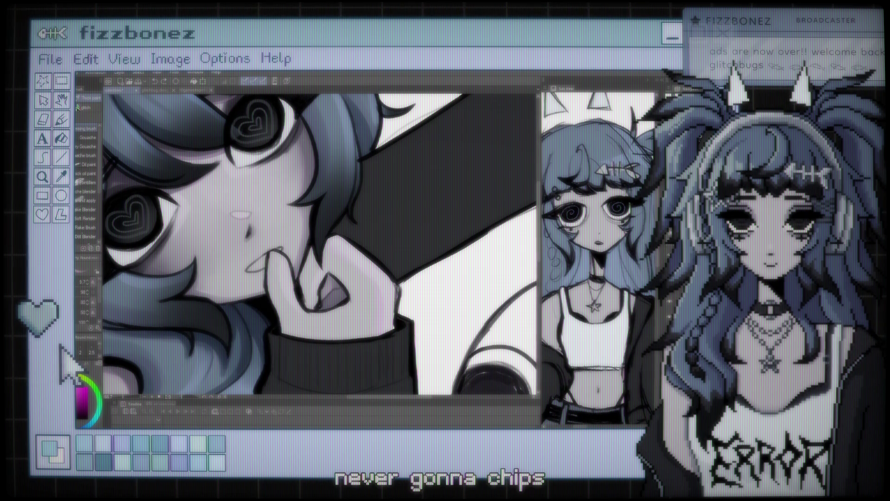
key("bracketleft")
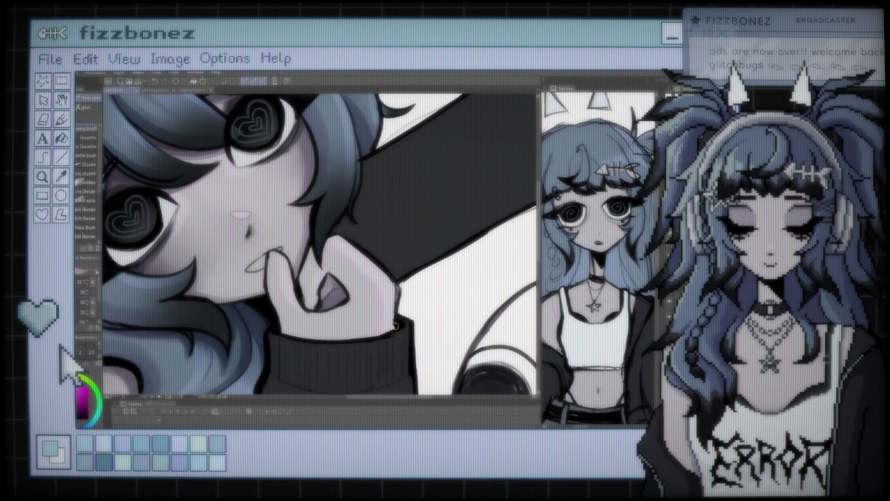
scroll(371, 304, "down", 2)
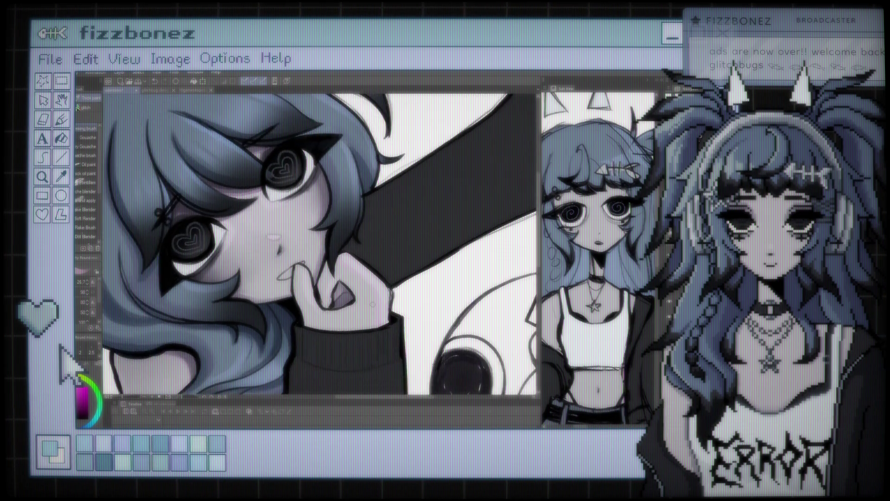
scroll(371, 305, "down", 2)
scroll(371, 305, "down", 2)
scroll(371, 305, "down", 1)
scroll(355, 216, "up", 2)
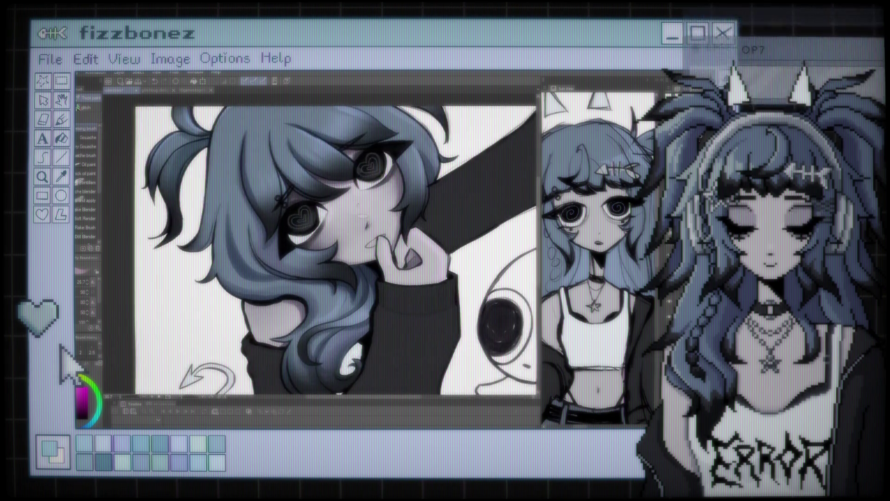
scroll(355, 216, "up", 2)
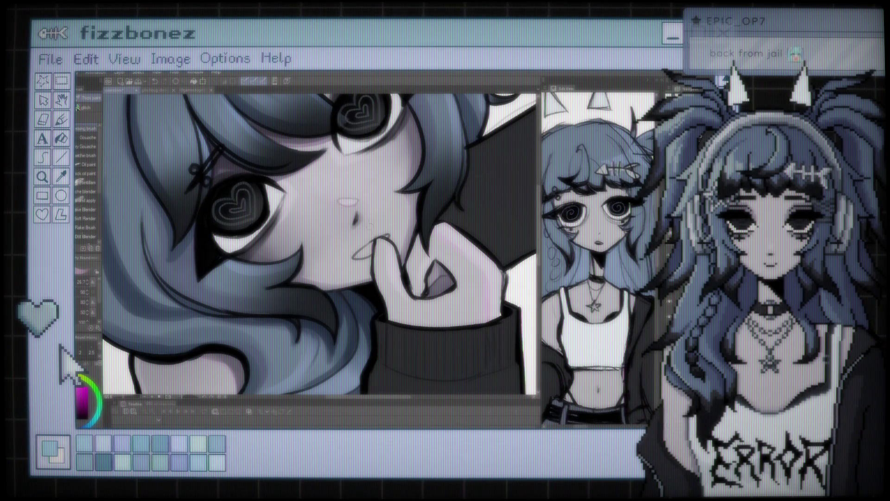
left_click_drag(349, 261, 383, 160)
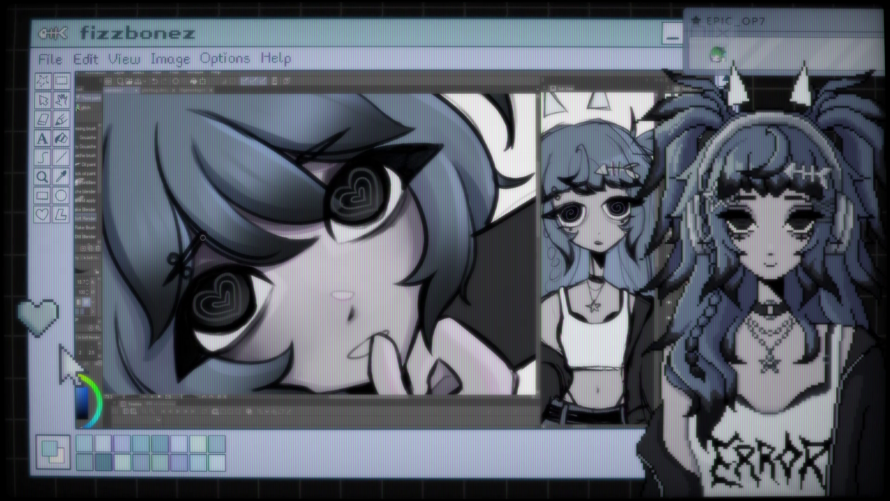
Pan and zoom in on the hair clip area near the girl's eye
left_click_drag(192, 250, 293, 283)
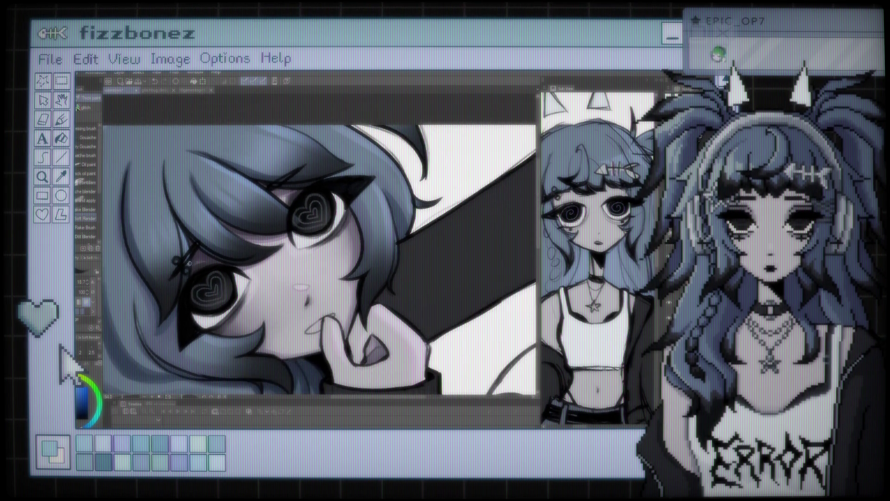
scroll(293, 283, "up", 1)
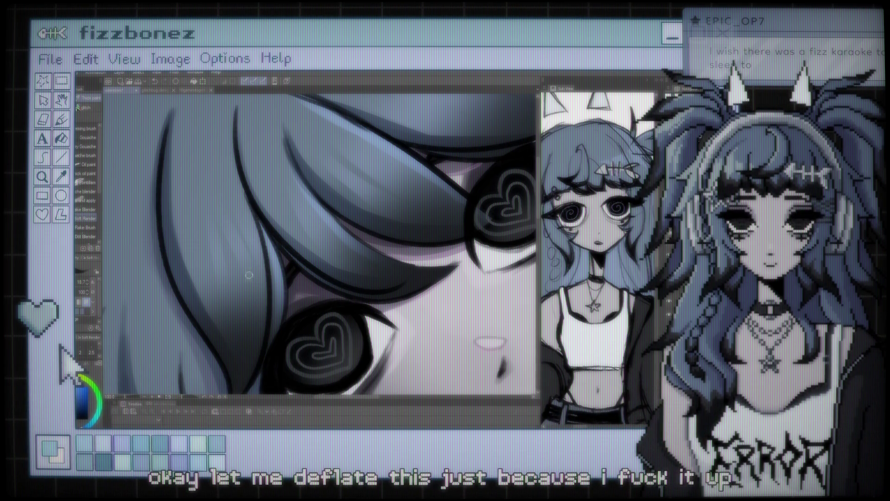
Switch to the eraser and resize it to about 158
key("e")
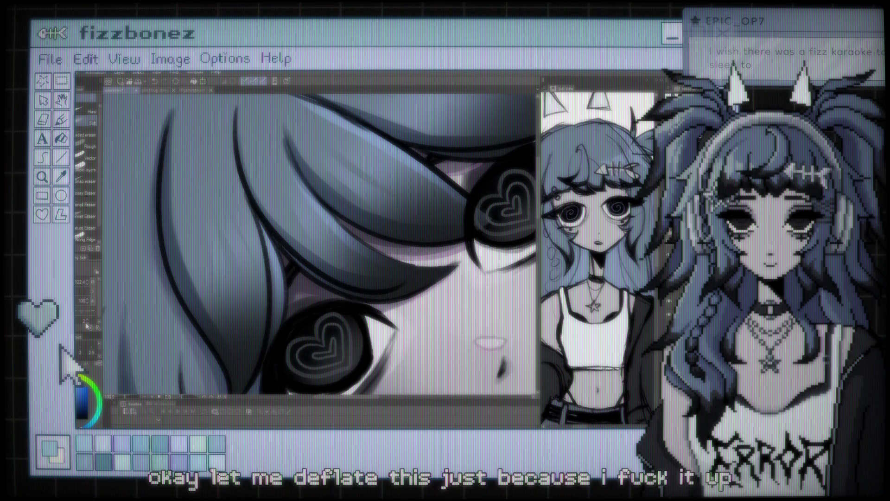
left_click_drag(319, 244, 400, 244)
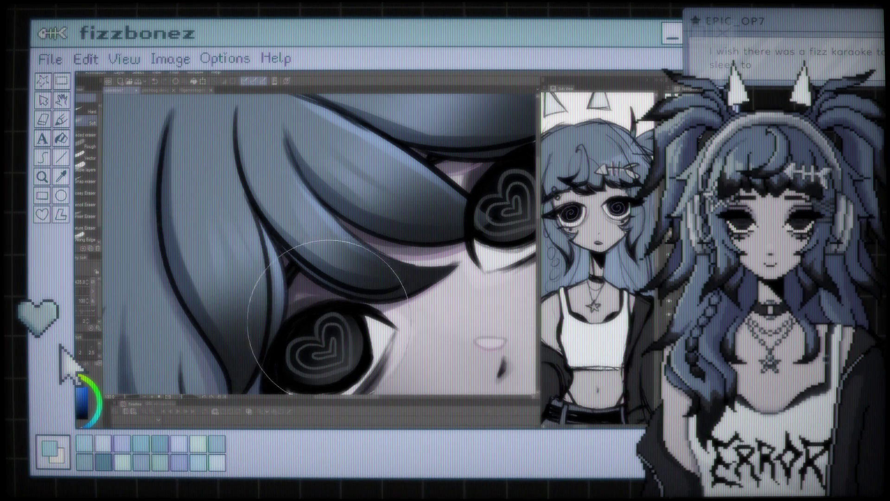
scroll(329, 318, "down", 5)
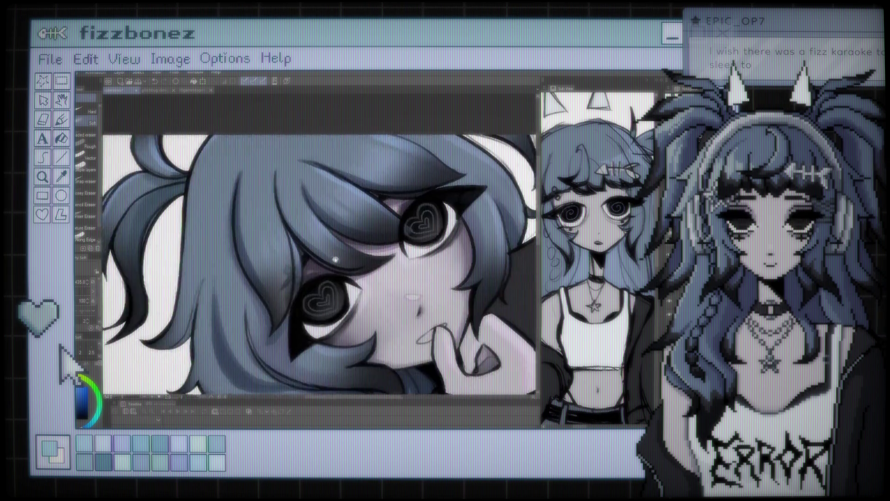
scroll(336, 259, "up", 2)
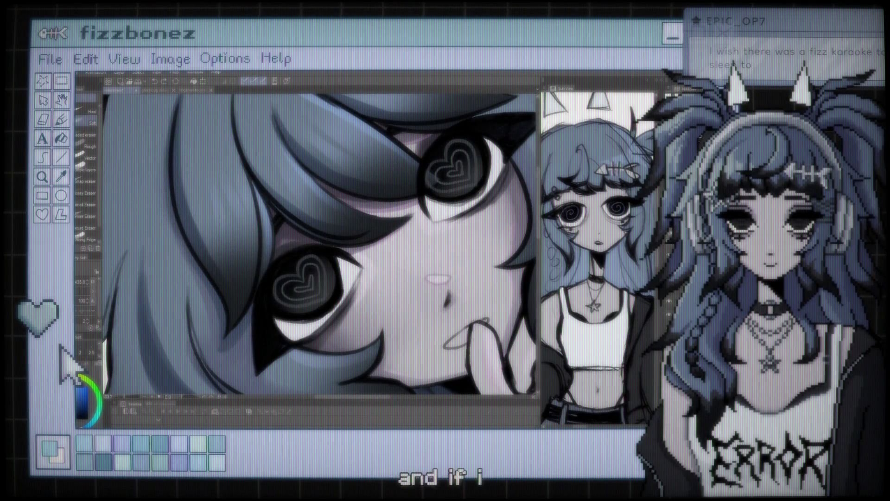
left_click_drag(293, 235, 316, 236)
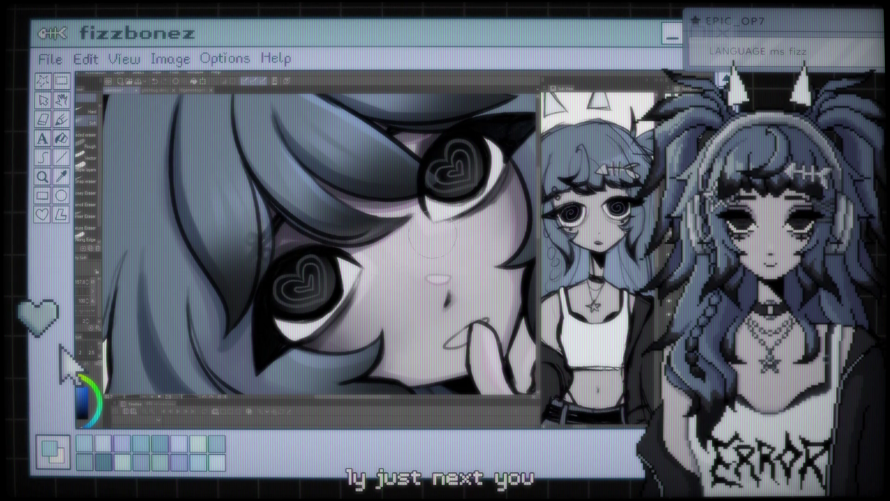
Zoom out and back in on the area near the girl's eyes to be fixed
scroll(372, 242, "down", 2)
scroll(389, 232, "down", 3)
scroll(405, 221, "down", 2)
scroll(404, 225, "down", 2)
scroll(394, 209, "up", 1)
scroll(383, 190, "up", 2)
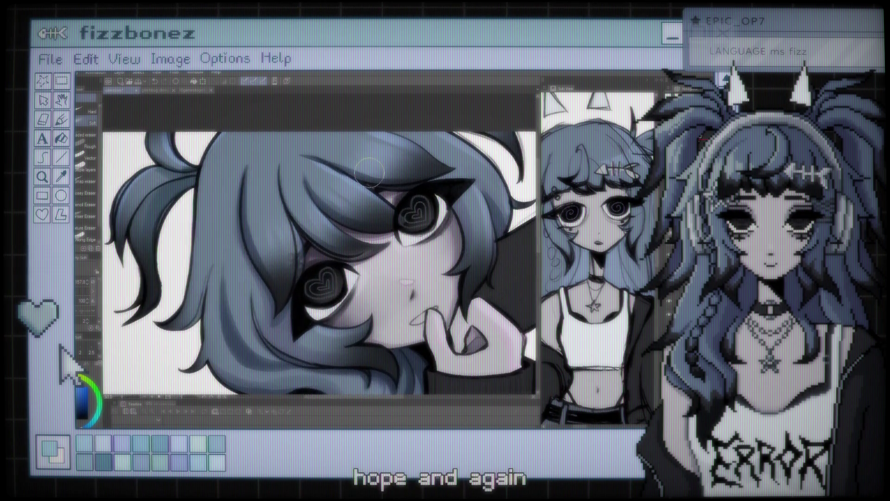
scroll(369, 172, "up", 2)
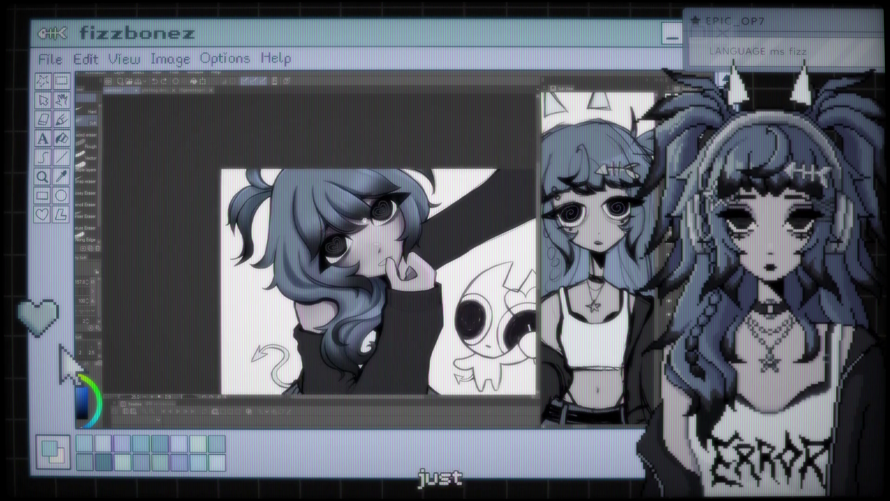
scroll(328, 209, "up", 5)
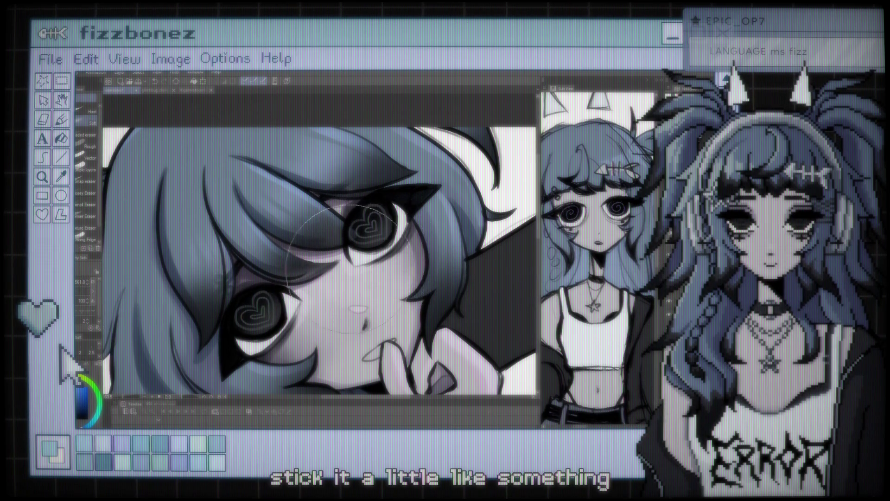
scroll(352, 241, "down", 5)
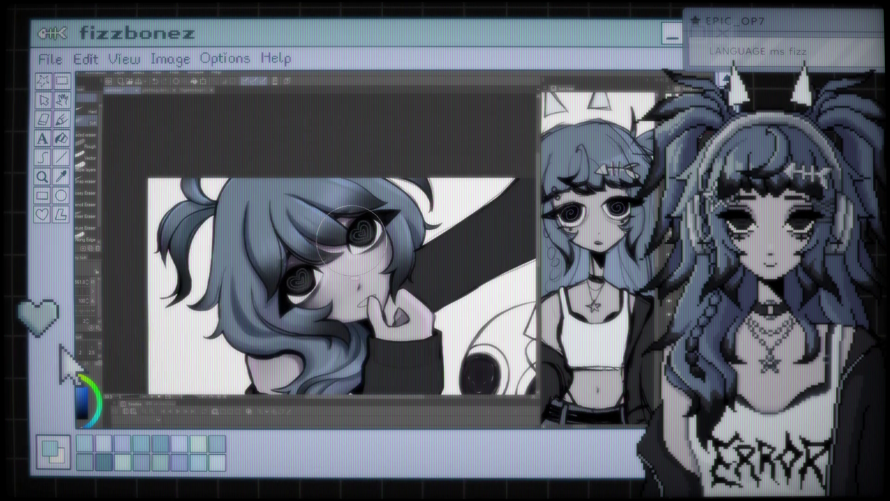
scroll(383, 190, "up", 1)
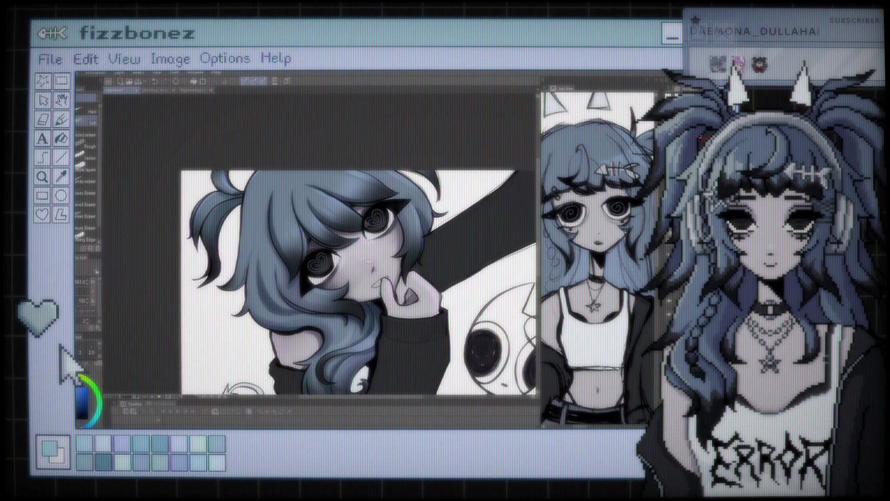
scroll(347, 279, "up", 1)
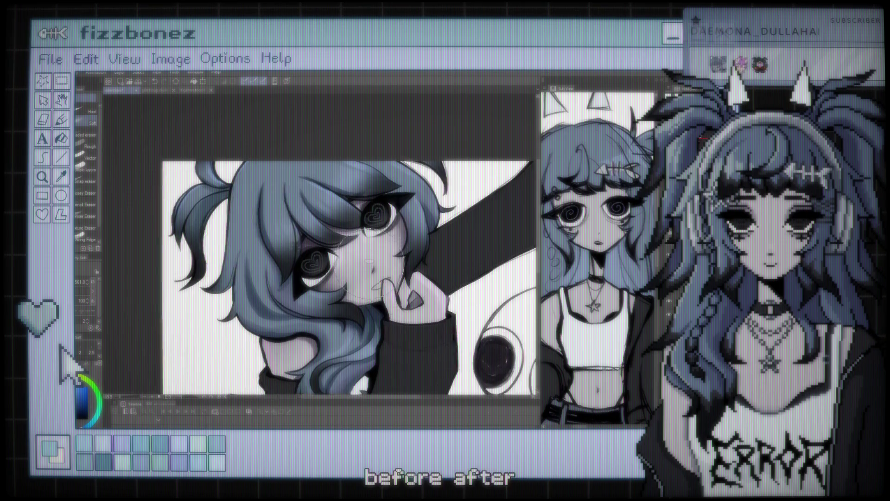